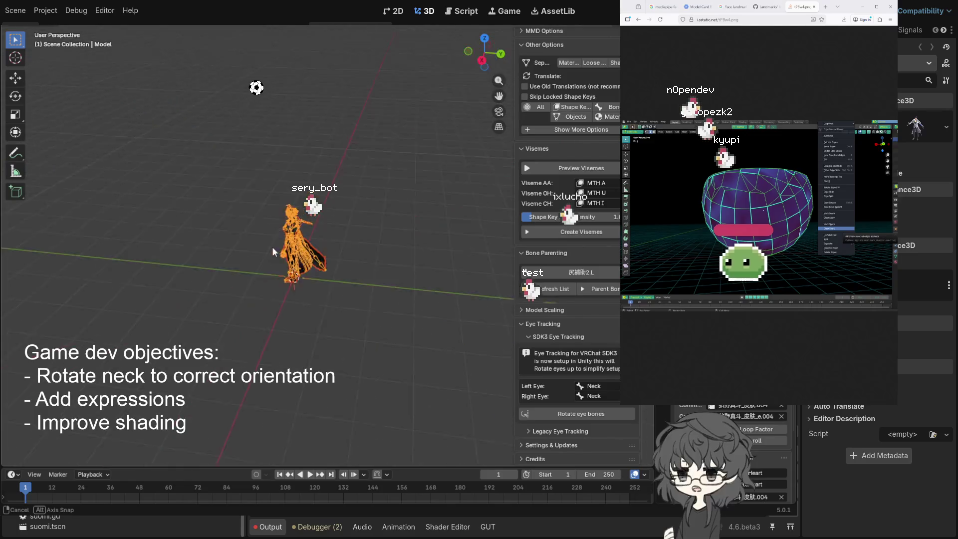
# Step: Box-select the stray bone endpoints in the armature and delete those bones
pyautogui.click(368, 275)
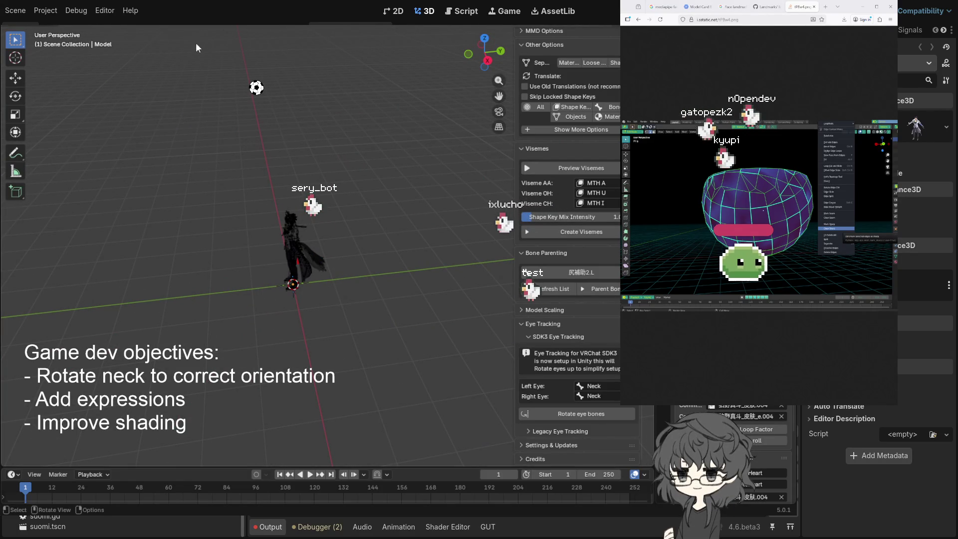
pyautogui.moveTo(136, 210); pyautogui.dragTo(209, 324)
pyautogui.press('x')
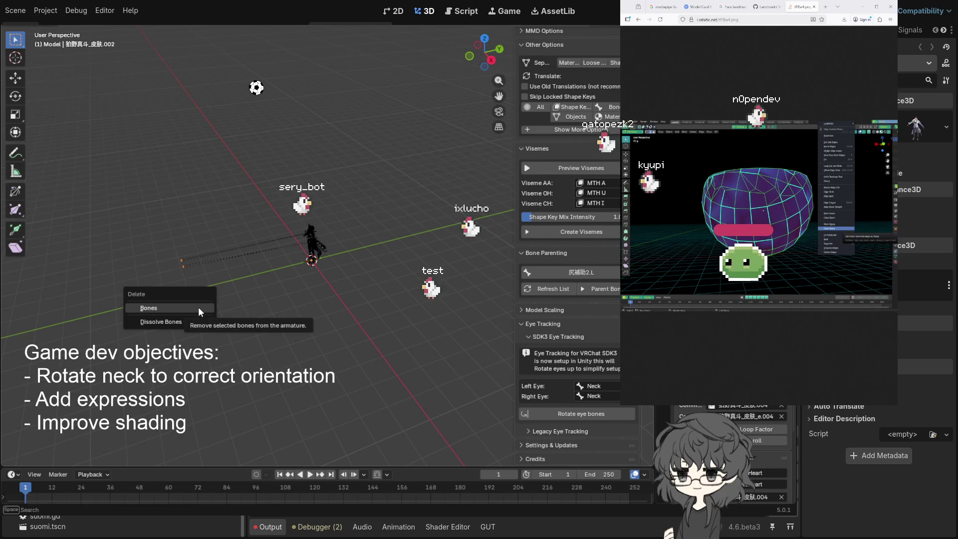
pyautogui.click(209, 302)
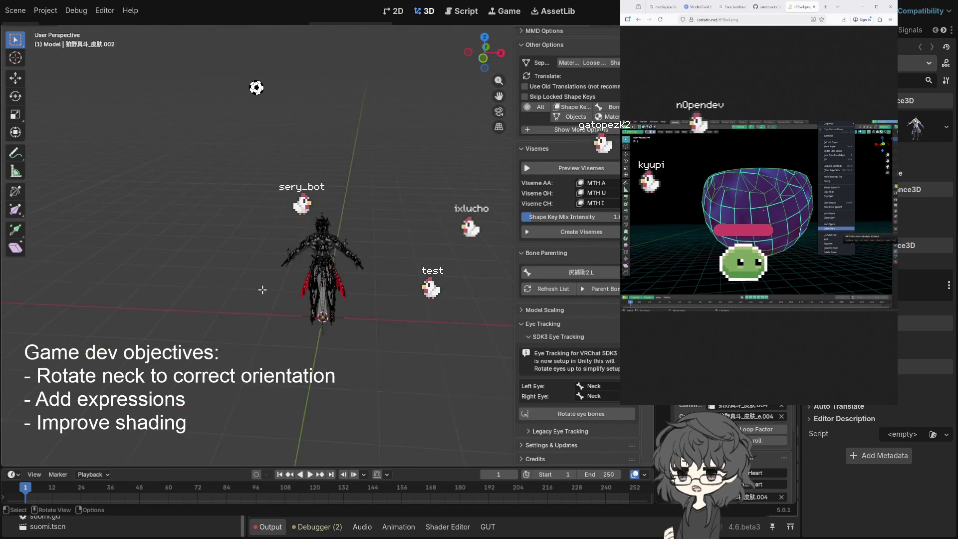
# Step: Orbit around the character to check the cleaned rig, then save the blend file
pyautogui.scroll(4, 182, 218)
pyautogui.moveTo(191, 201)
pyautogui.mouseDown()
pyautogui.moveTo(222, 188)
pyautogui.moveTo(209, 197)
pyautogui.mouseUp()
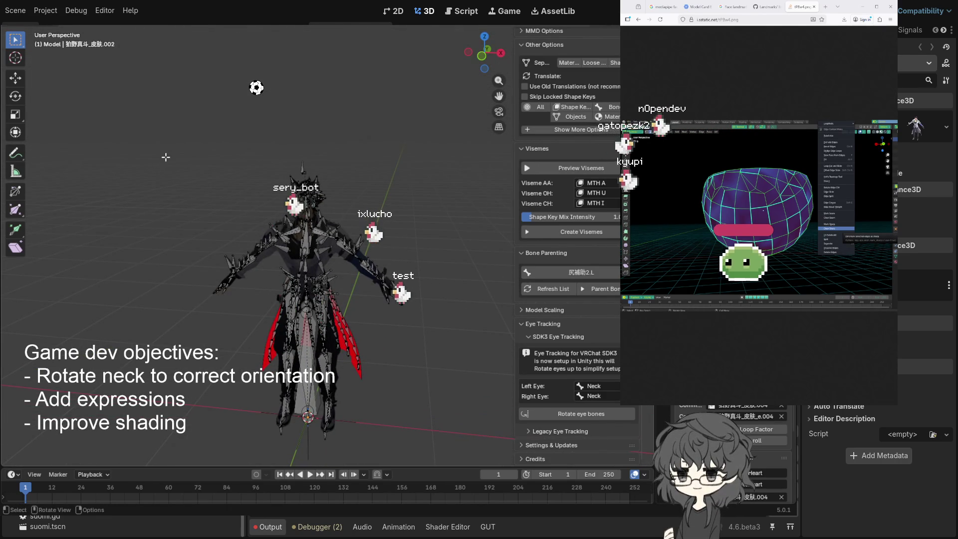
pyautogui.moveTo(334, 200)
pyautogui.mouseDown()
pyautogui.moveTo(355, 188)
pyautogui.moveTo(395, 199)
pyautogui.moveTo(389, 189)
pyautogui.moveTo(297, 207)
pyautogui.moveTo(384, 191)
pyautogui.mouseUp()
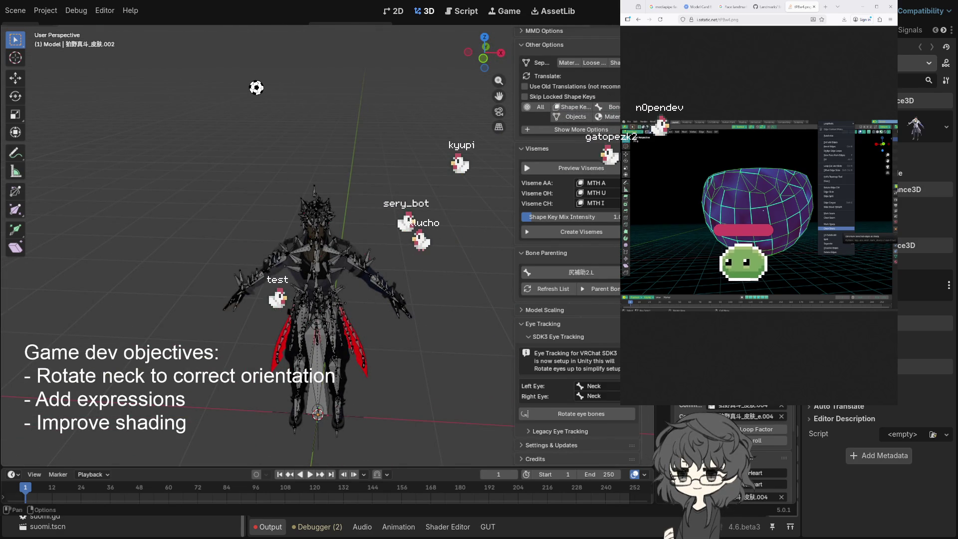
pyautogui.moveTo(224, 90)
pyautogui.mouseDown()
pyautogui.moveTo(151, 92)
pyautogui.moveTo(306, 84)
pyautogui.moveTo(285, 71)
pyautogui.moveTo(284, 82)
pyautogui.mouseUp()
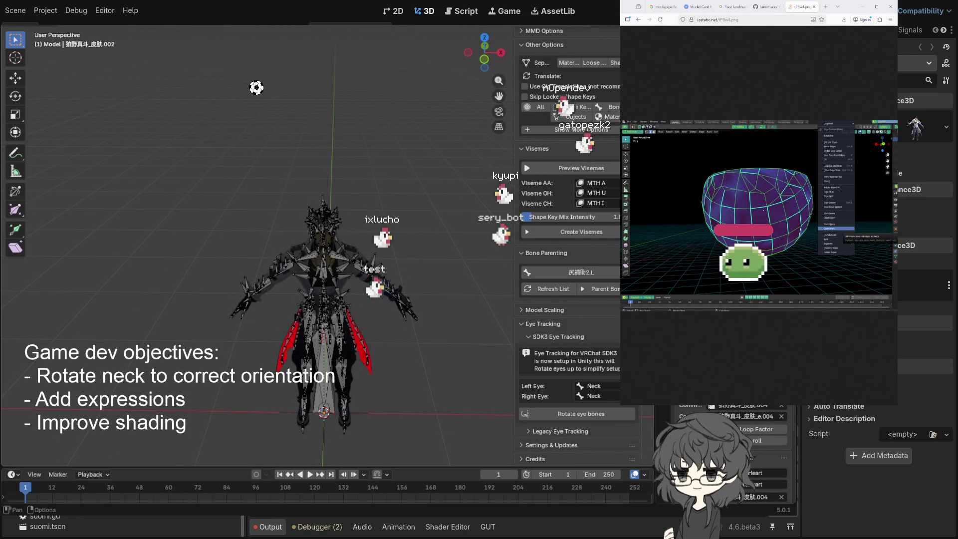
pyautogui.hotkey('ctrl', 's')
pyautogui.click(13, 20)
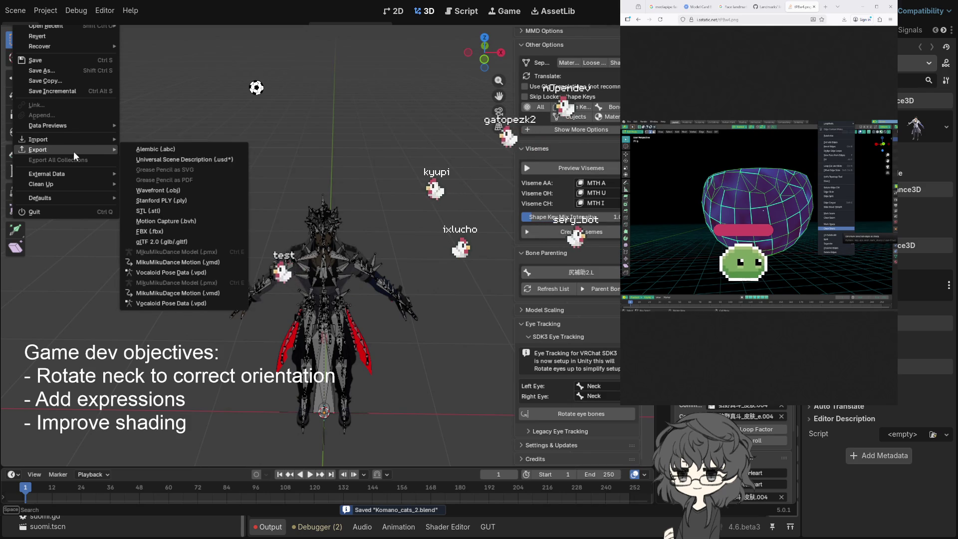
# Step: Dismiss the export options, return to Object Mode and select the character mesh
pyautogui.moveTo(72, 152)
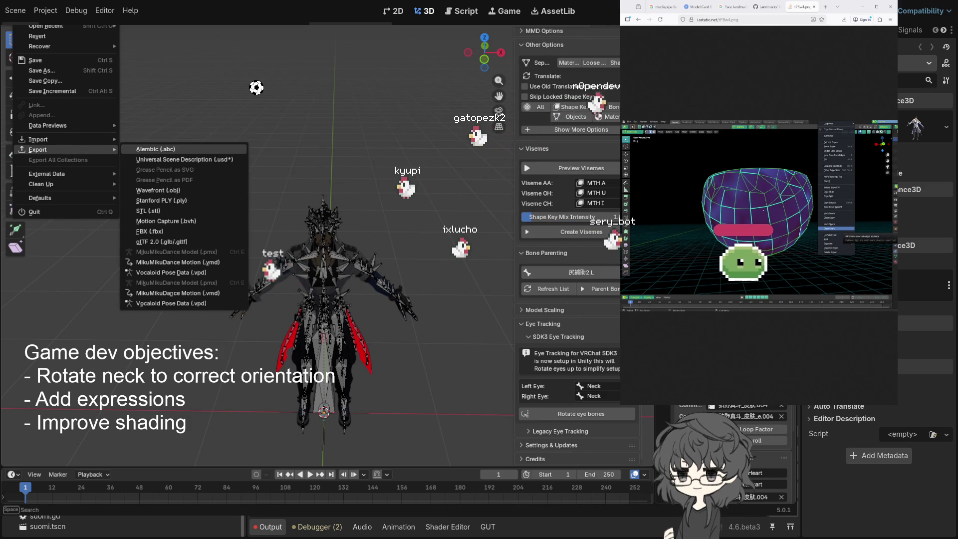
pyautogui.press('Escape')
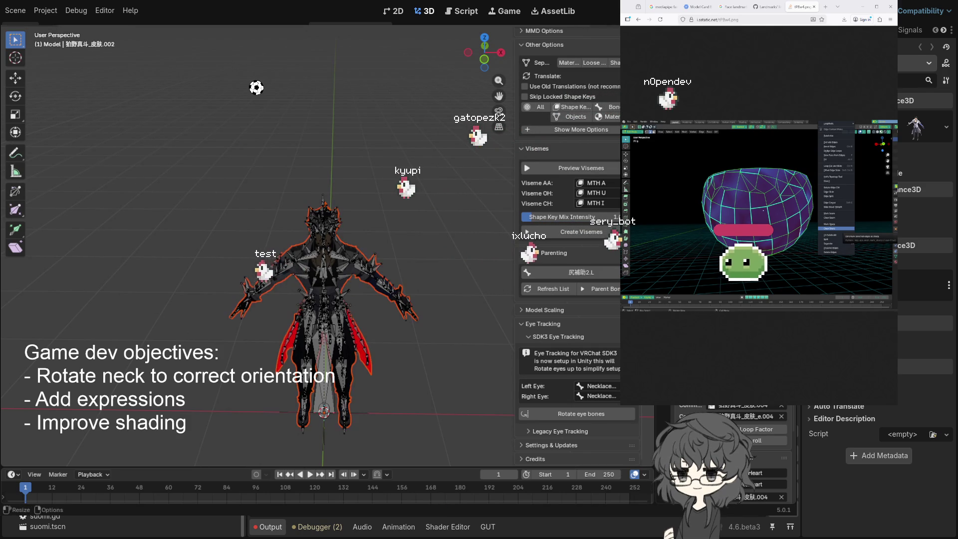
pyautogui.press('Tab')
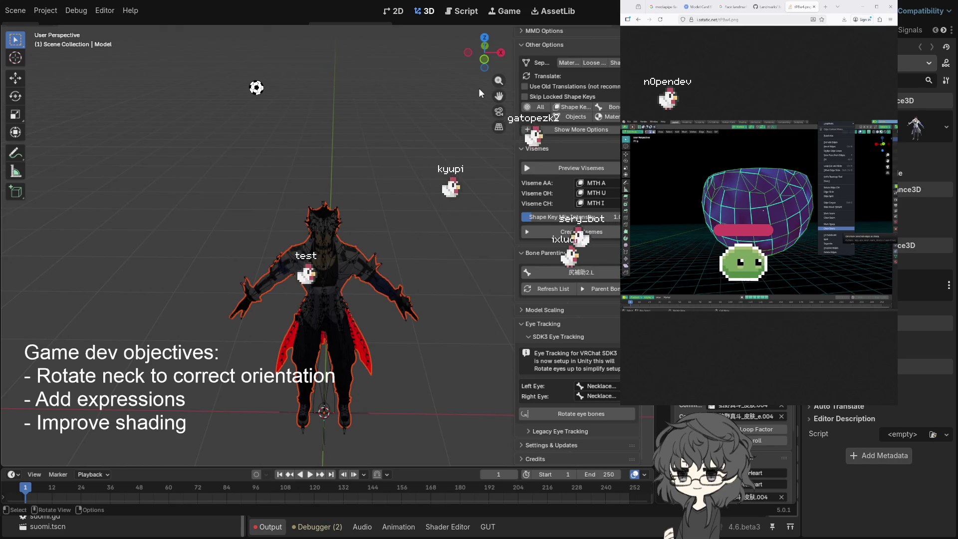
pyautogui.press('a')
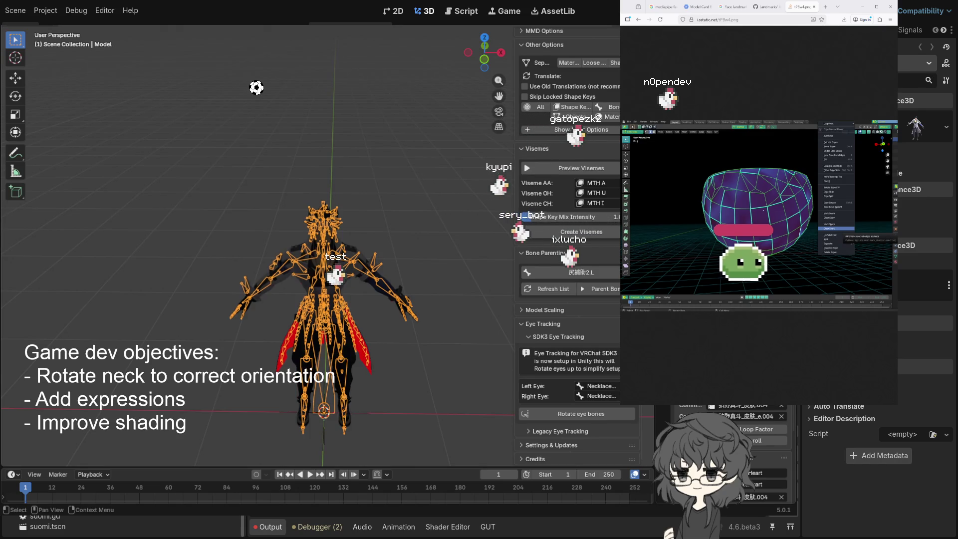
pyautogui.press(']')
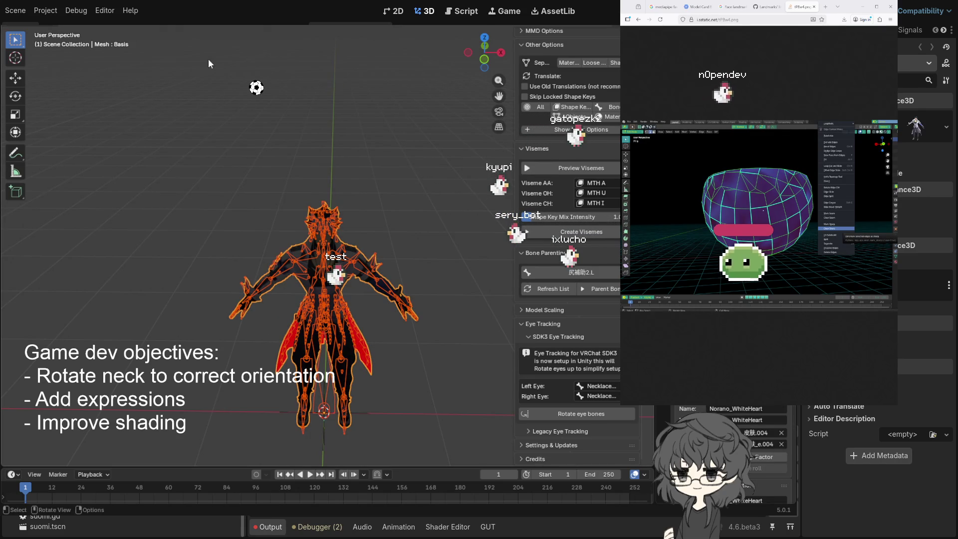
# Step: Save the blend file without exporting and switch back to the Godot editor
pyautogui.press('F4')
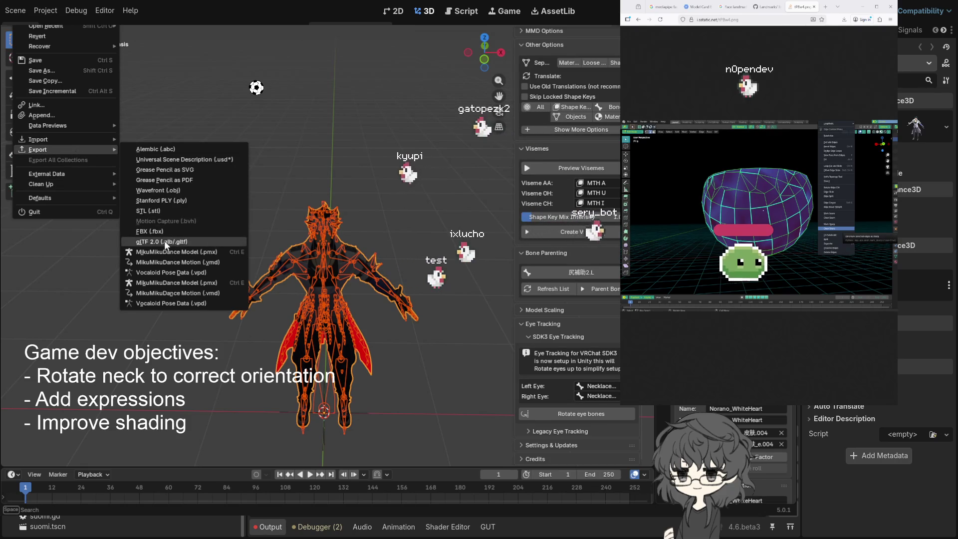
pyautogui.press('Escape')
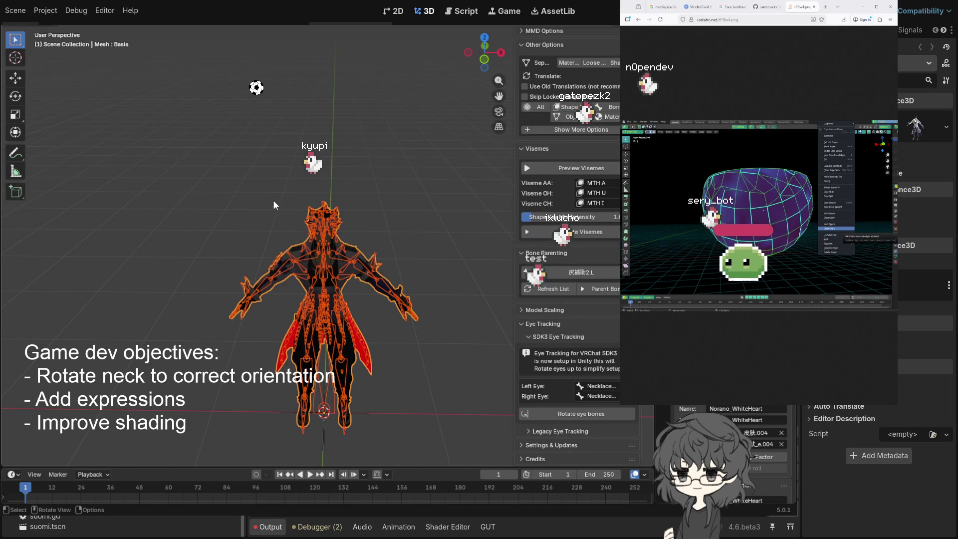
pyautogui.hotkey('ctrl', 's')
pyautogui.hotkey('alt', 'Tab')
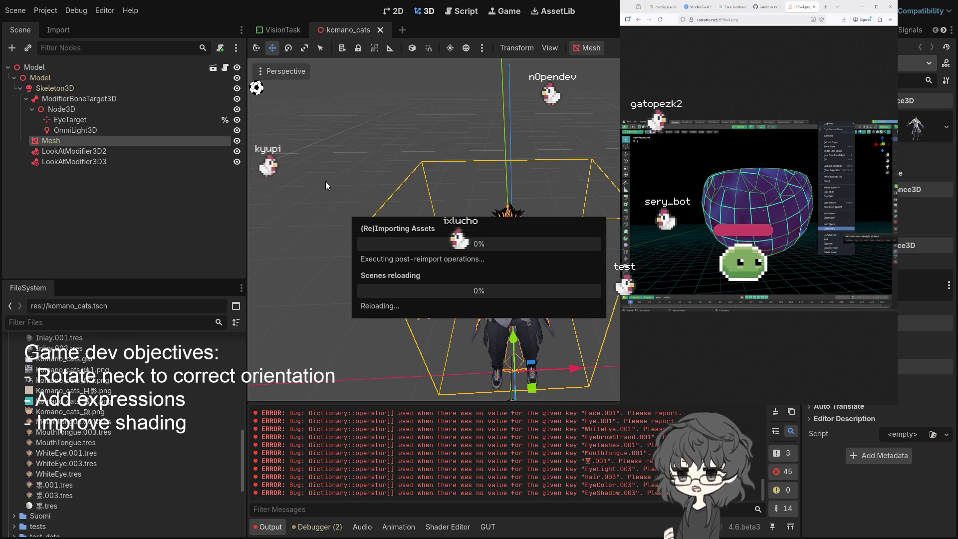
# Step: Zoom around the reimported avatar, then run the project with F5 to launch the Face Landmarker demo
pyautogui.scroll(3, 433, 181)
pyautogui.scroll(5, 442, 151)
pyautogui.scroll(-5, 442, 155)
pyautogui.scroll(3, 510, 222)
pyautogui.scroll(-4, 509, 221)
pyautogui.scroll(-1, 499, 218)
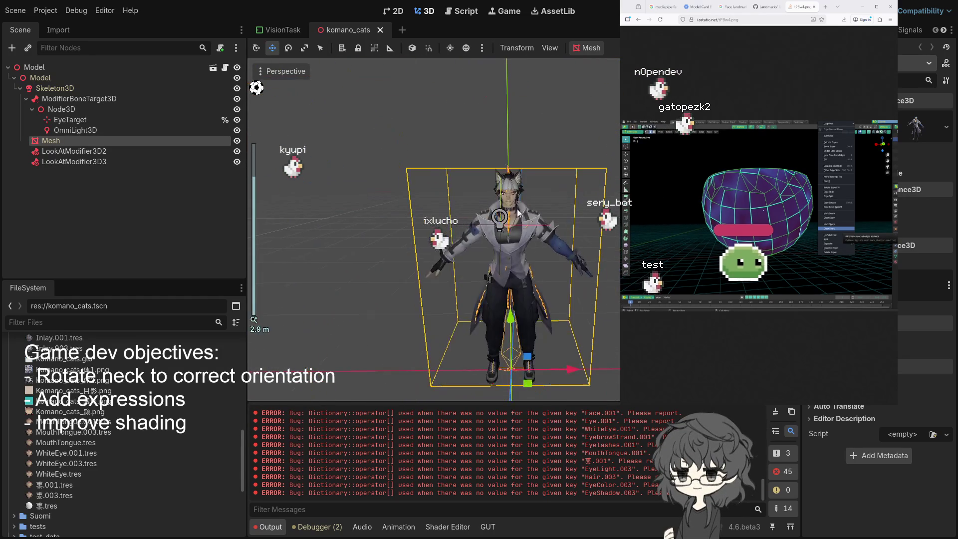
pyautogui.press('F5')
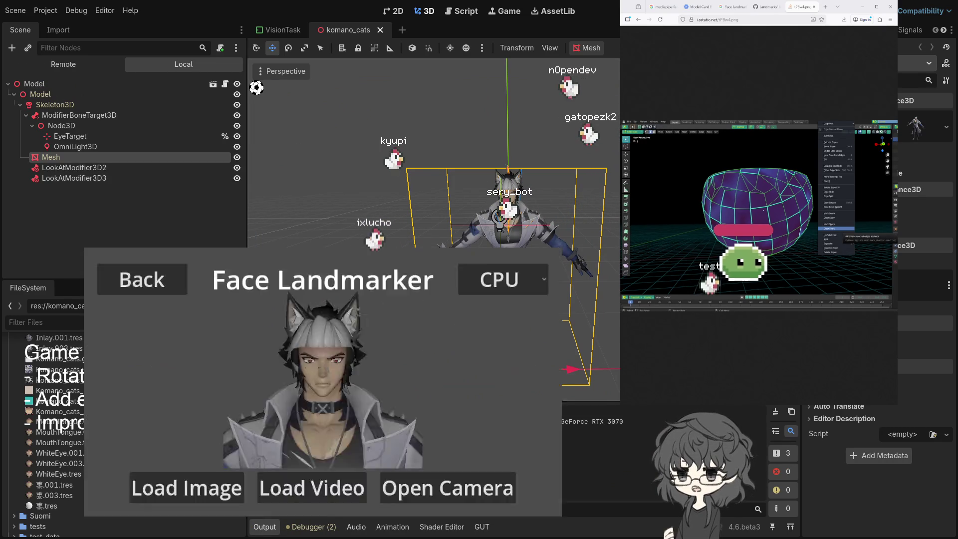
# Step: Zoom and orbit to inspect the avatar's face from the side, then switch back to Blender
pyautogui.scroll(10, 491, 184)
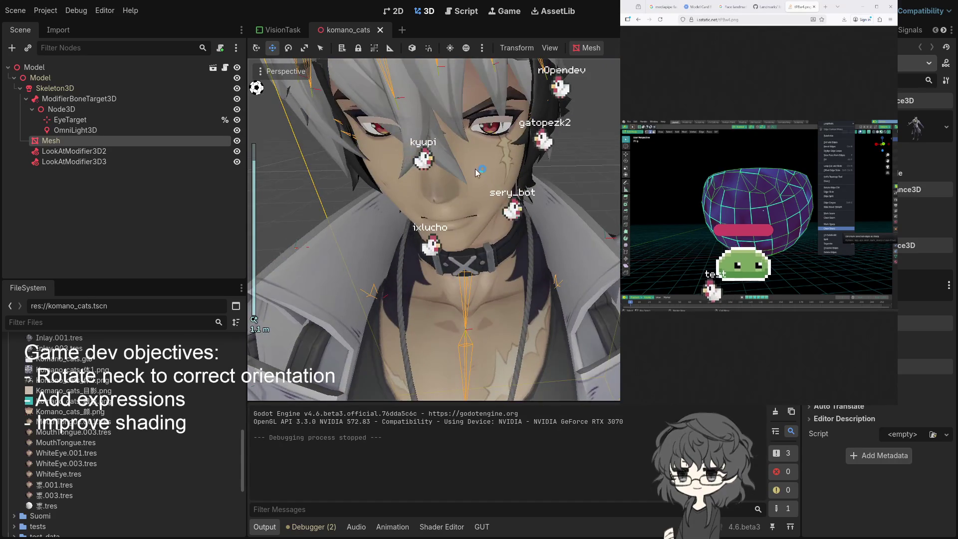
pyautogui.scroll(-2, 477, 170)
pyautogui.moveTo(467, 172); pyautogui.dragTo(379, 170)
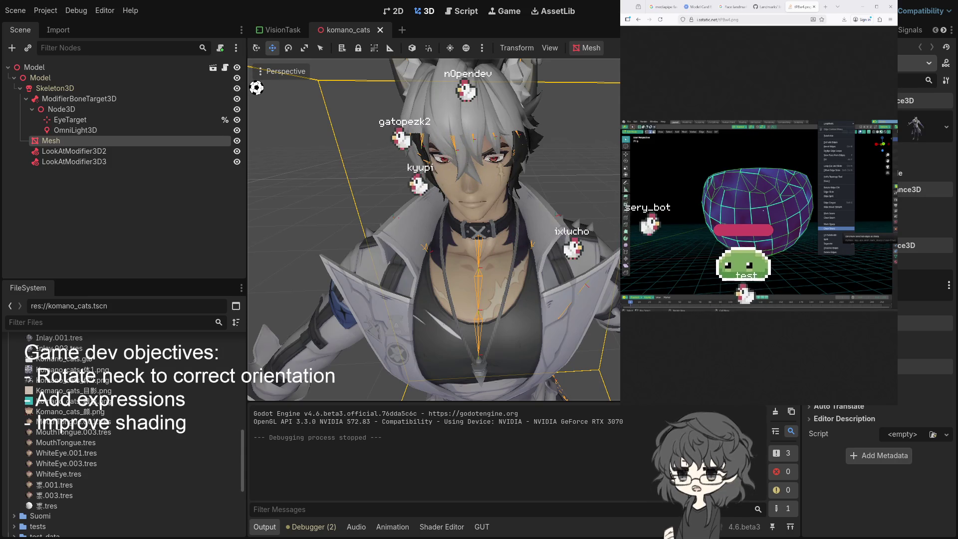
pyautogui.hotkey('alt', 'Tab')
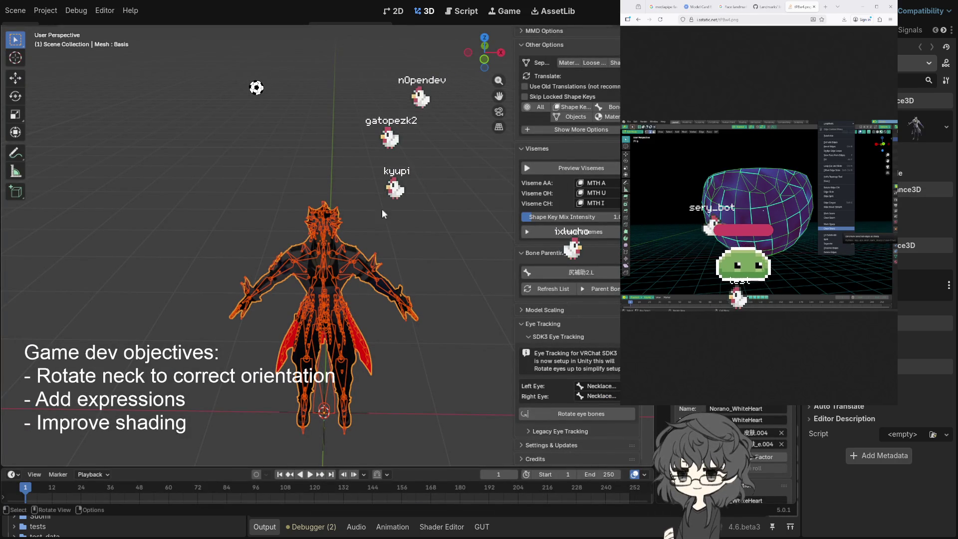
# Step: Switch the character to shaded display, frame the face front-on, and save the blend file
pyautogui.scroll(3, 405, 184)
pyautogui.press('Tab')
pyautogui.scroll(6, 403, 184)
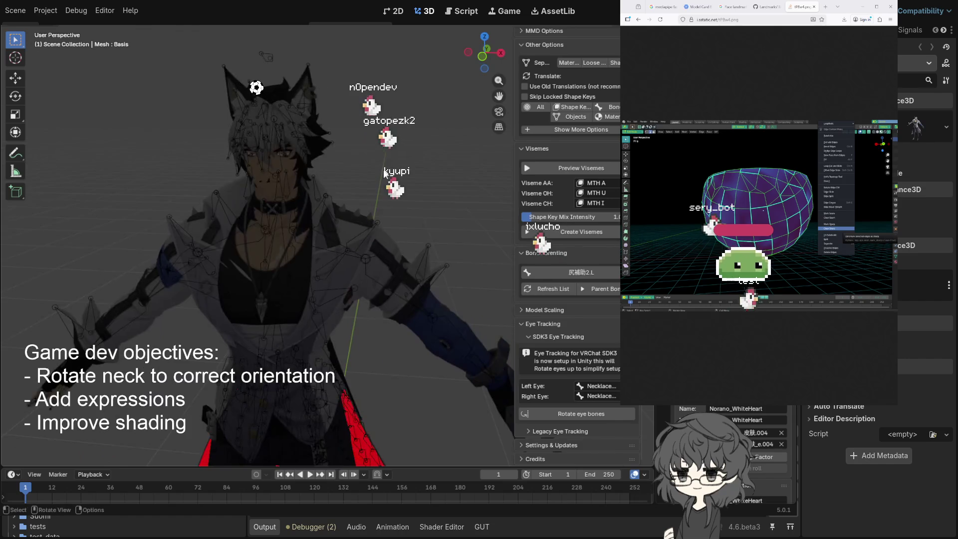
pyautogui.scroll(-4, 394, 172)
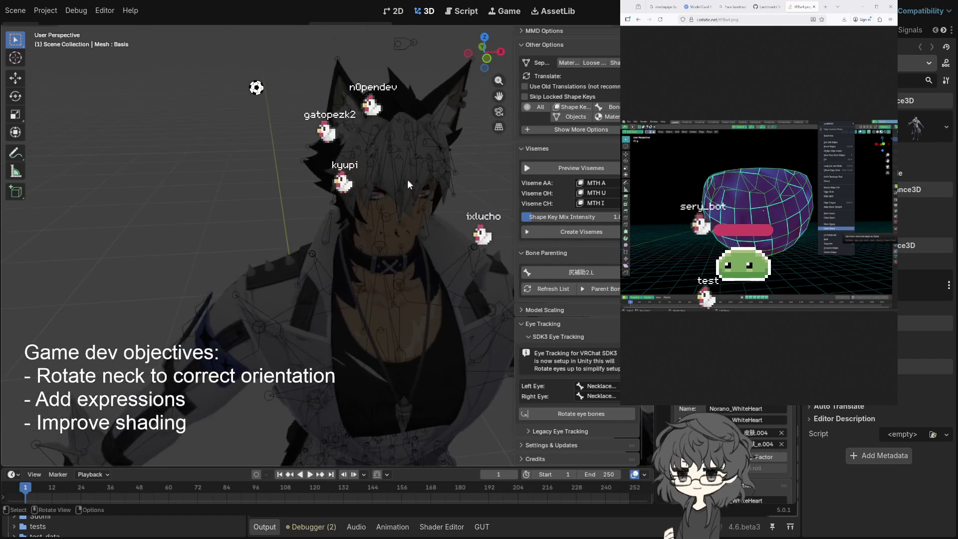
pyautogui.moveTo(361, 181); pyautogui.dragTo(340, 185)
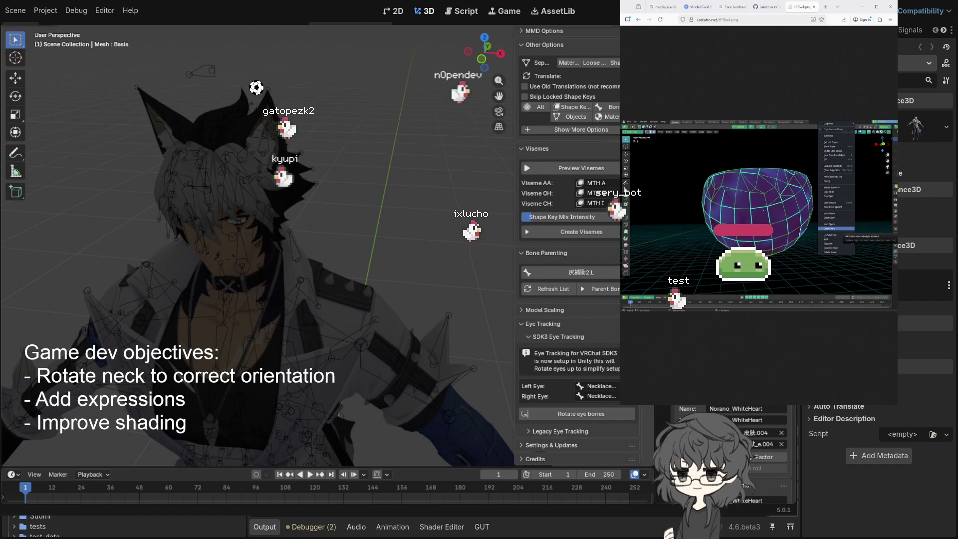
pyautogui.scroll(-4, 391, 118)
pyautogui.scroll(6, 387, 141)
pyautogui.press('KP_Decimal')
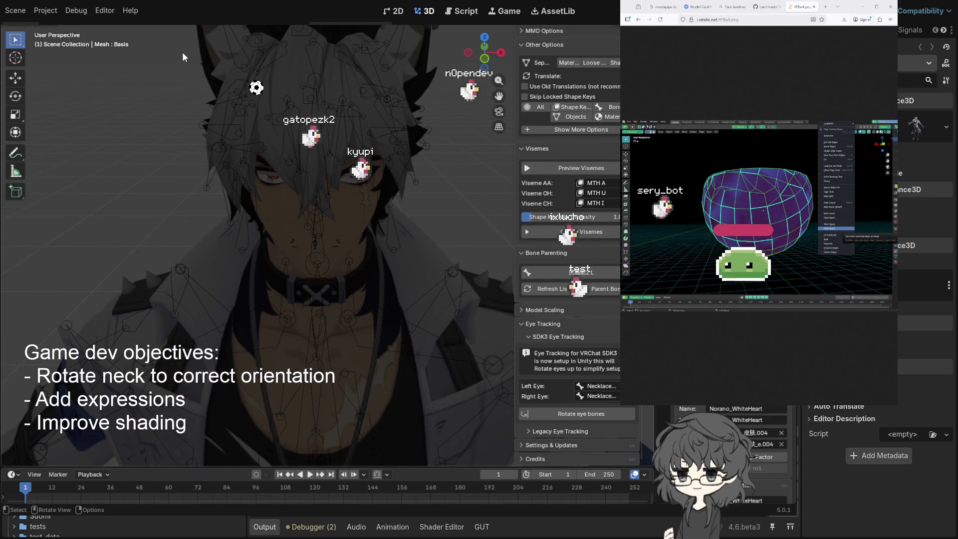
pyautogui.hotkey('ctrl', 's')
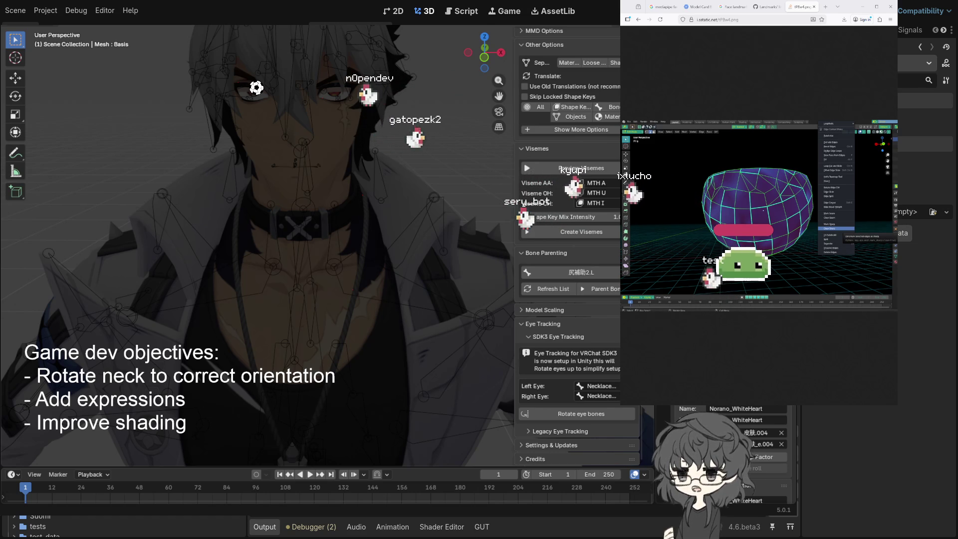
pyautogui.scroll(-5, 65, 526)
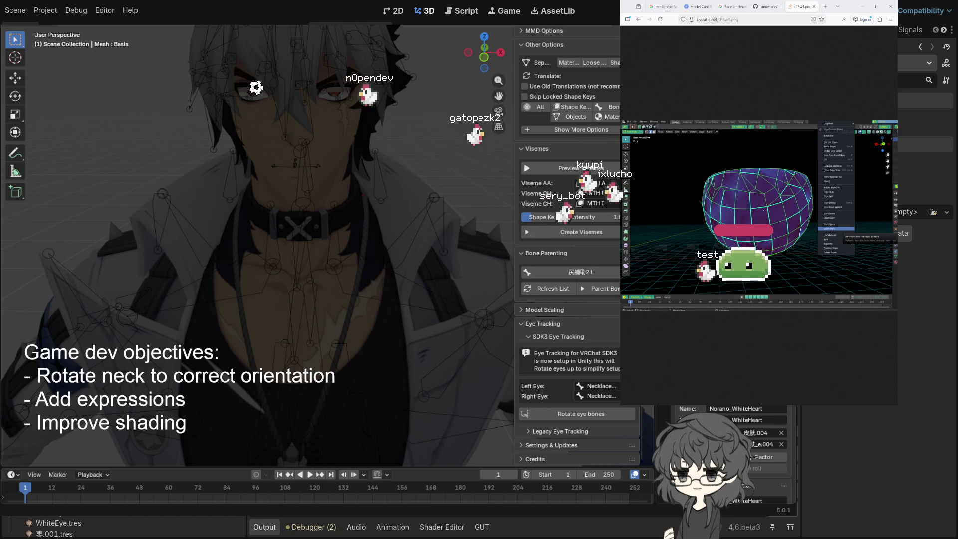
# Step: Expand the Transparency section of the avatar material in the Inspector
pyautogui.moveTo(169, 318)
pyautogui.mouseDown()
pyautogui.moveTo(173, 304)
pyautogui.moveTo(235, 316)
pyautogui.moveTo(244, 338)
pyautogui.moveTo(237, 334)
pyautogui.mouseUp()
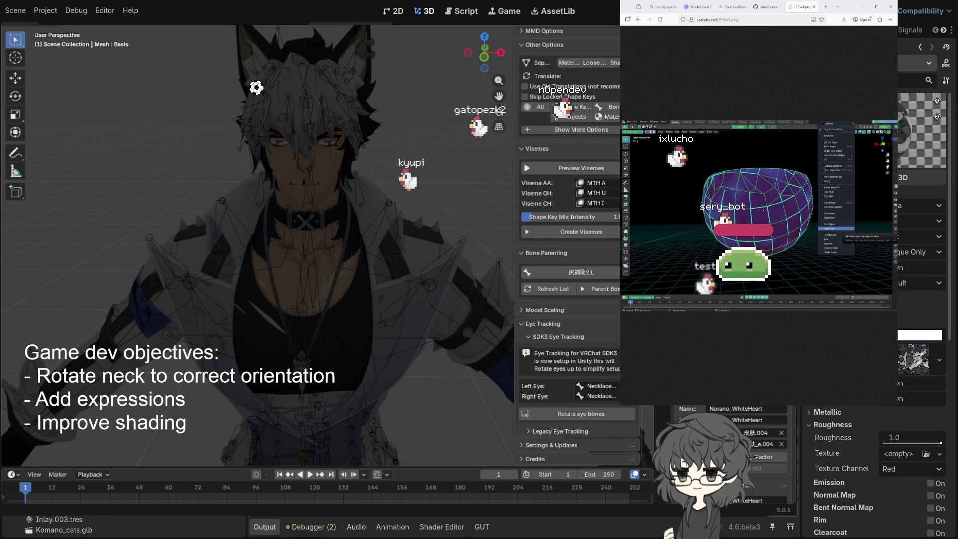
pyautogui.scroll(-5, 873, 349)
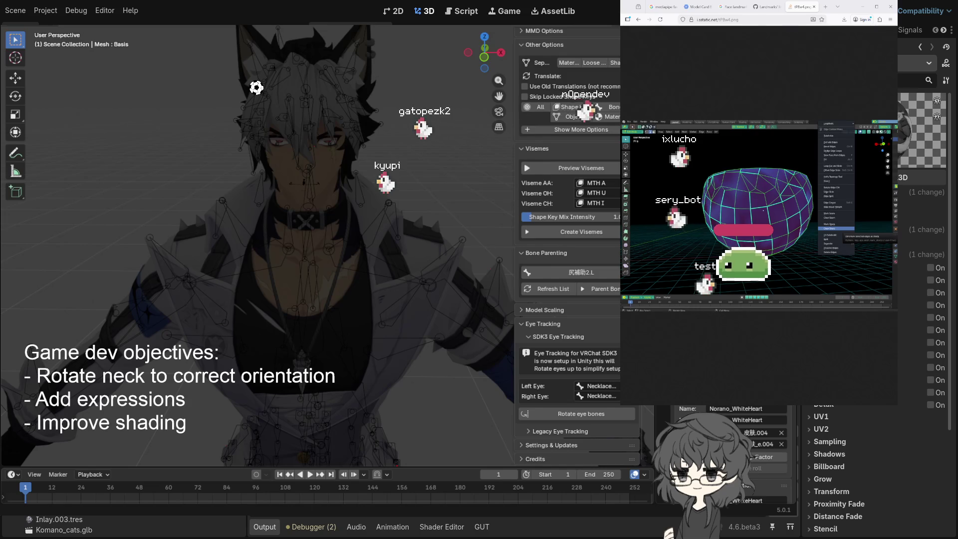
pyautogui.scroll(5, 873, 474)
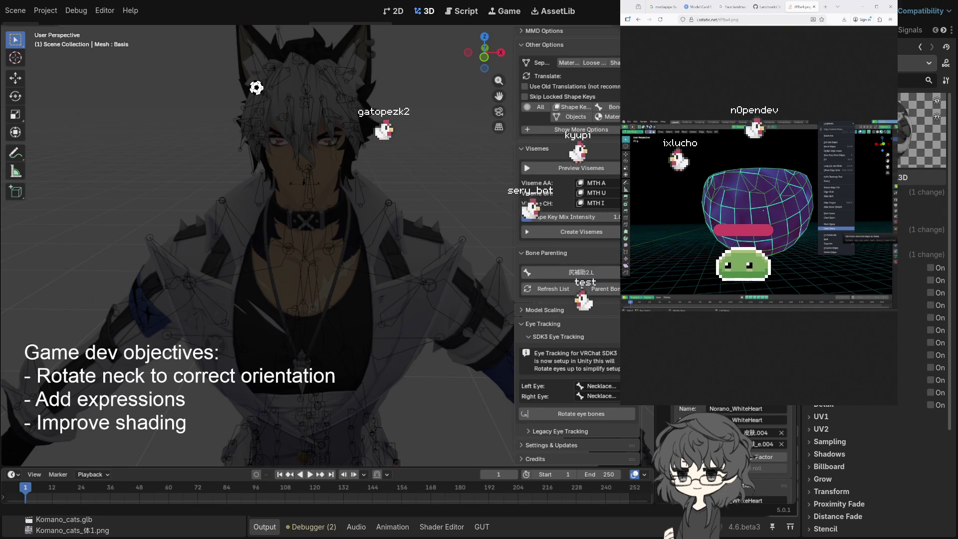
pyautogui.click(923, 192)
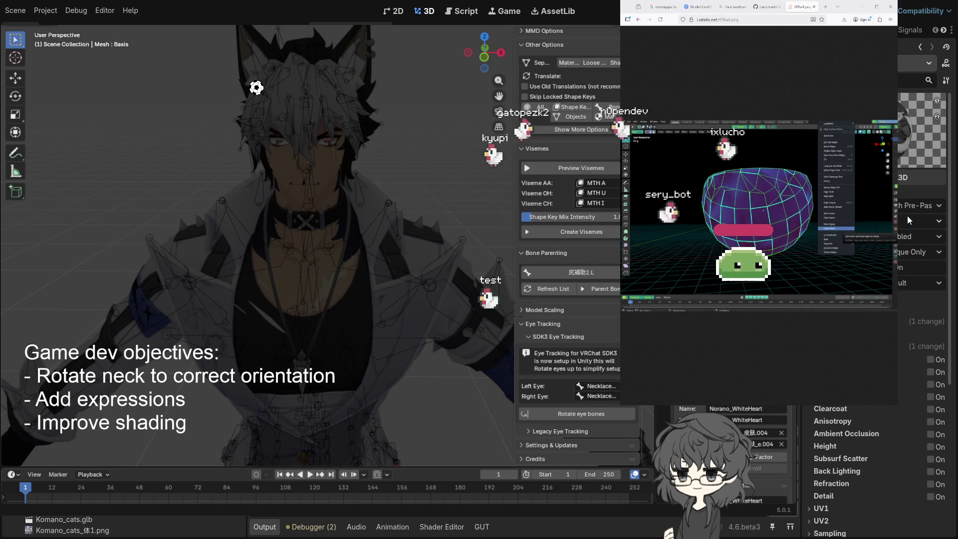
# Step: Keep Transparency on Depth Pre-Pass after trying other modes, and set Depth Draw Mode to Always
pyautogui.click(911, 196)
pyautogui.click(911, 192)
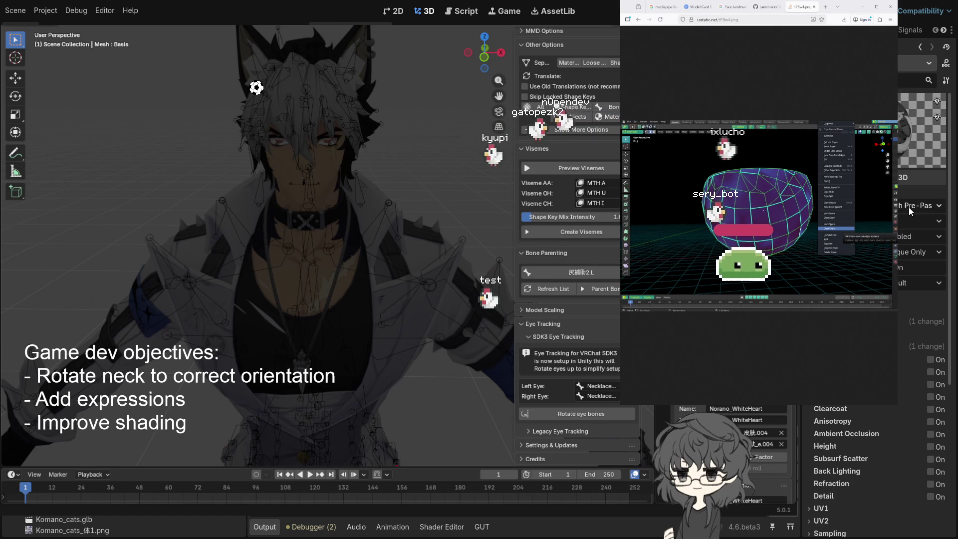
pyautogui.click(898, 236)
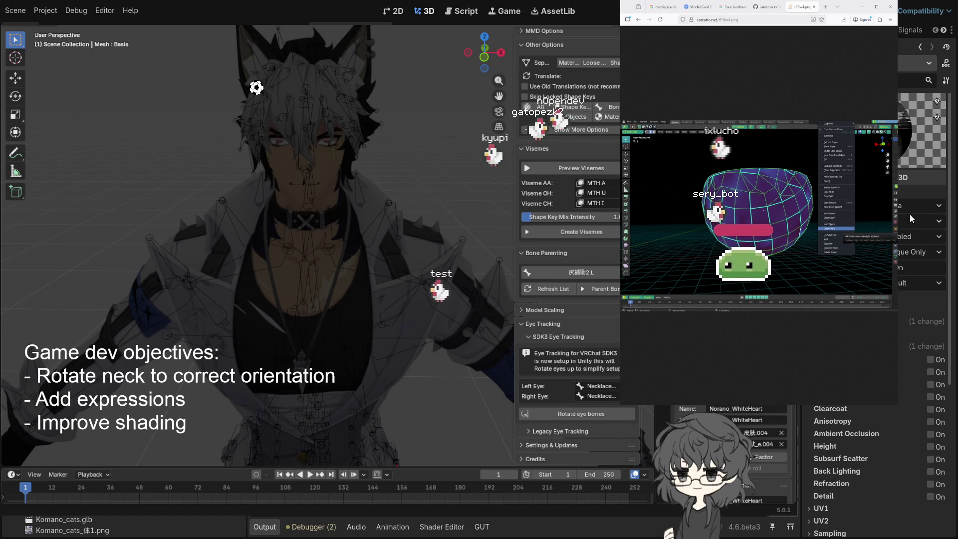
pyautogui.click(912, 205)
pyautogui.click(909, 238)
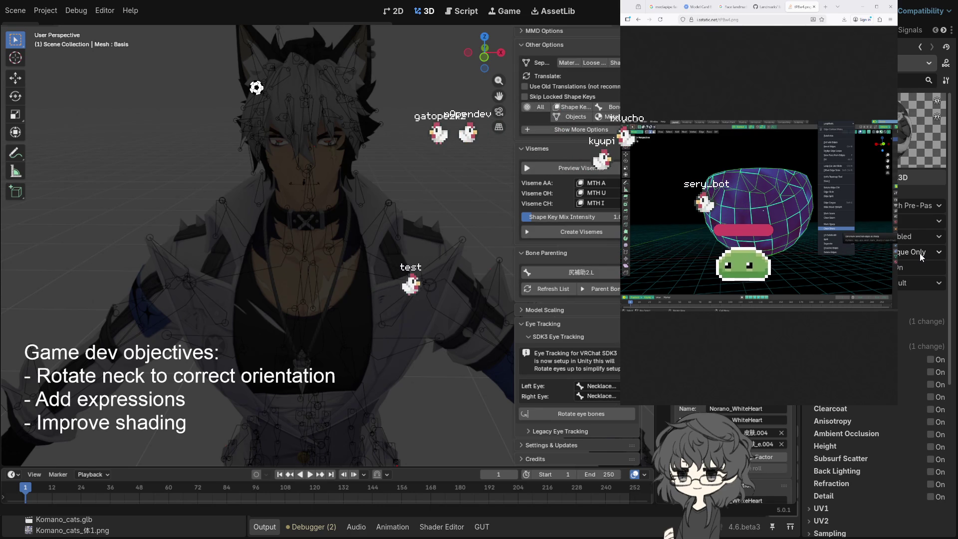
pyautogui.click(908, 292)
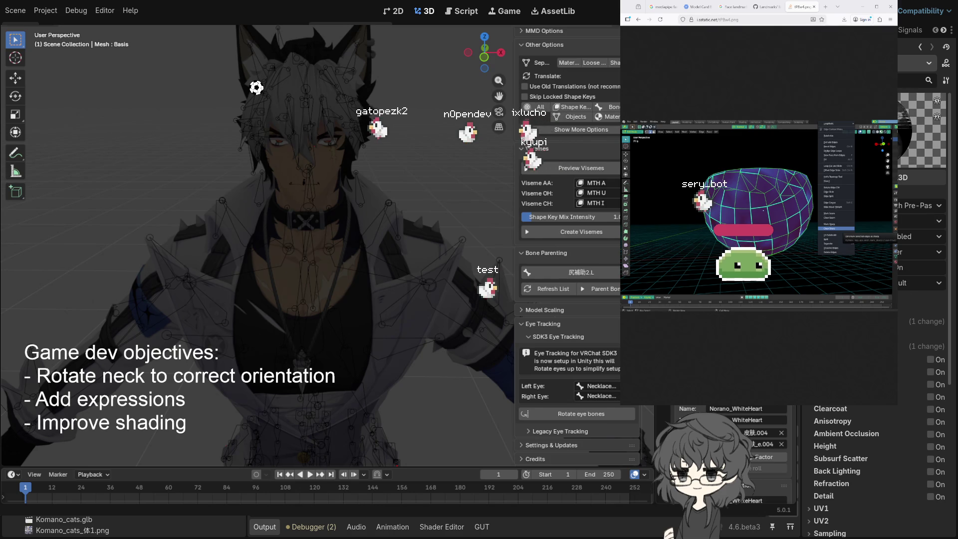
pyautogui.click(918, 282)
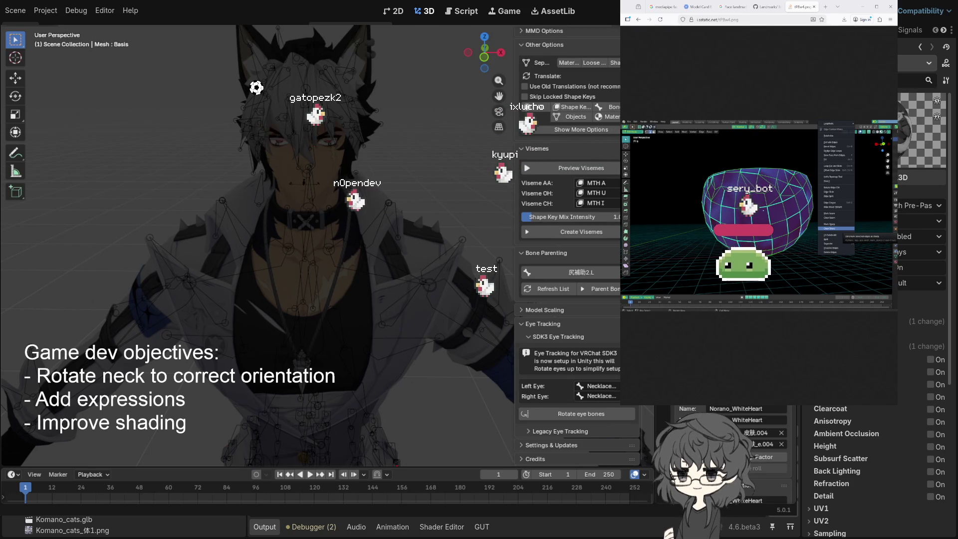
pyautogui.scroll(3, 67, 524)
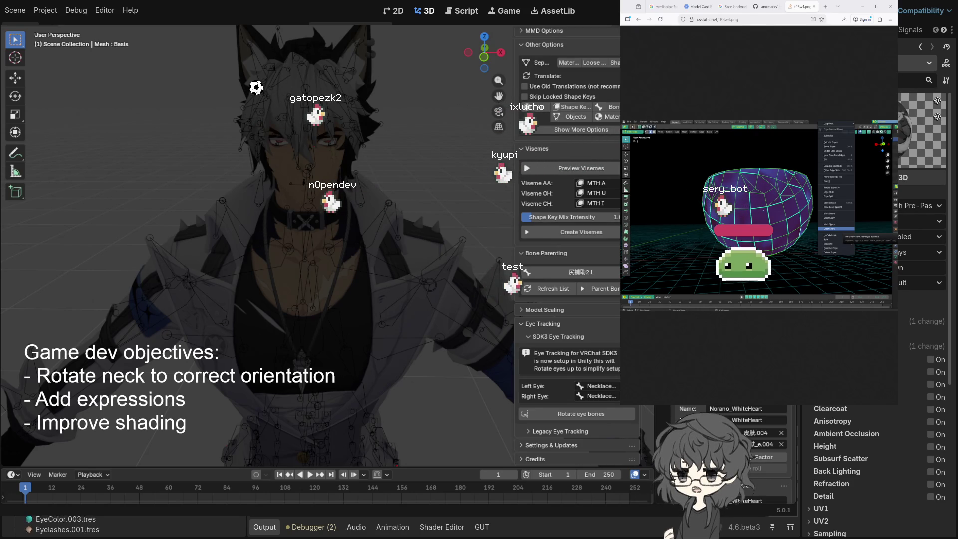
pyautogui.scroll(-4, 873, 349)
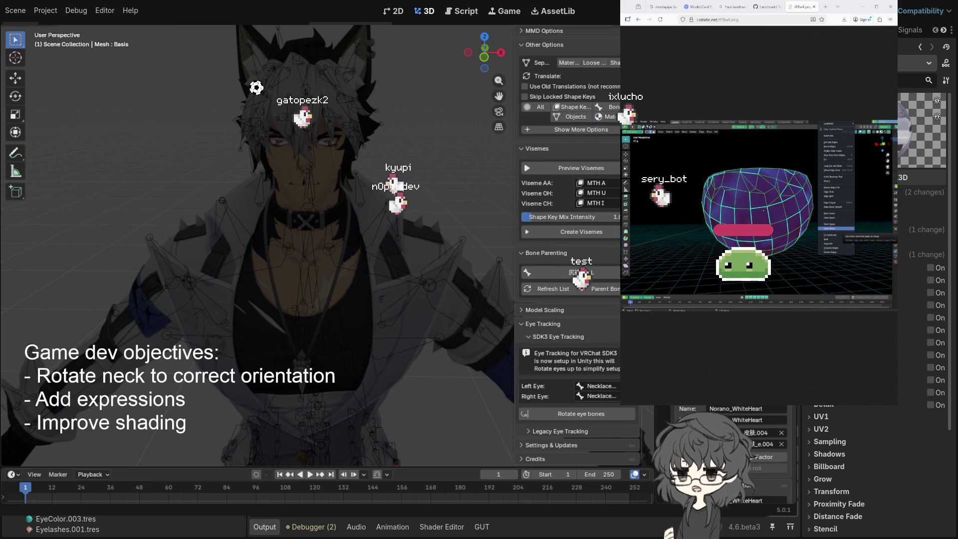
# Step: Expand the material's Shading section and try the Diffuse and Specular mode dropdowns
pyautogui.click(849, 192)
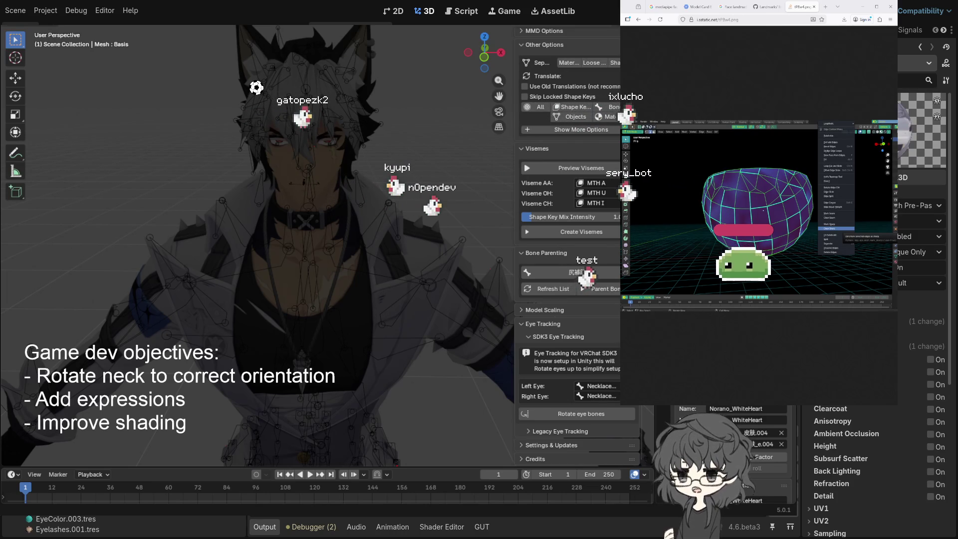
pyautogui.click(905, 304)
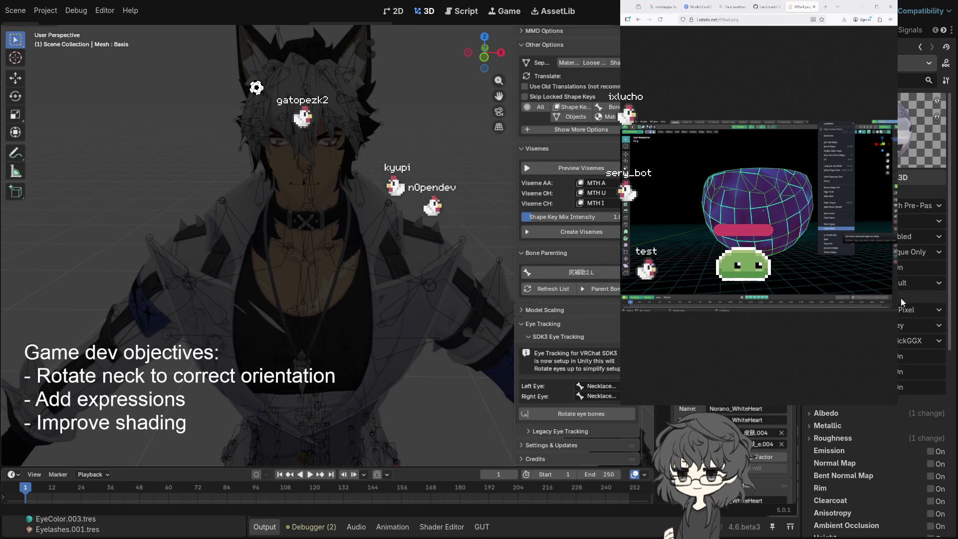
pyautogui.click(904, 339)
pyautogui.click(905, 343)
pyautogui.click(911, 368)
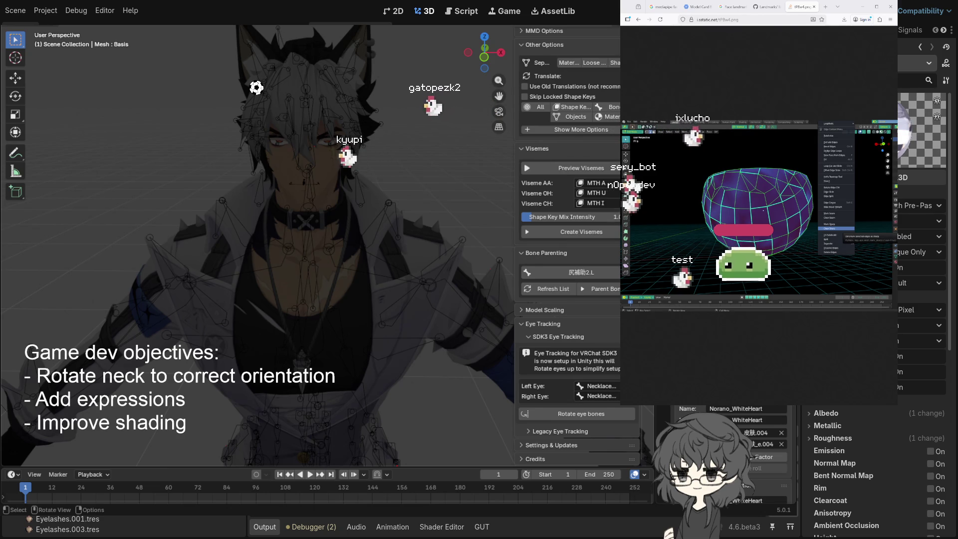
# Step: Set both Diffuse Mode and Specular Mode of the material to Toon
pyautogui.scroll(-5, 879, 449)
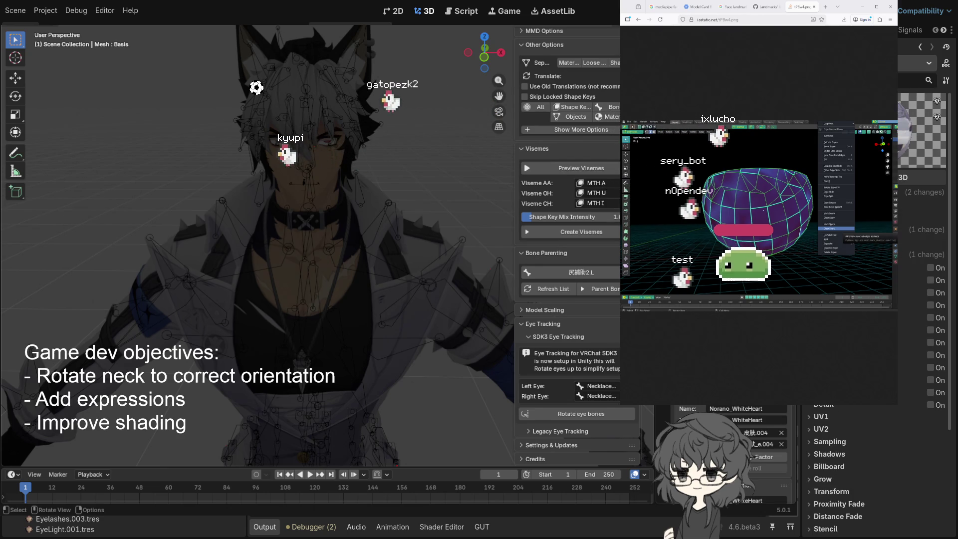
pyautogui.scroll(3, 878, 349)
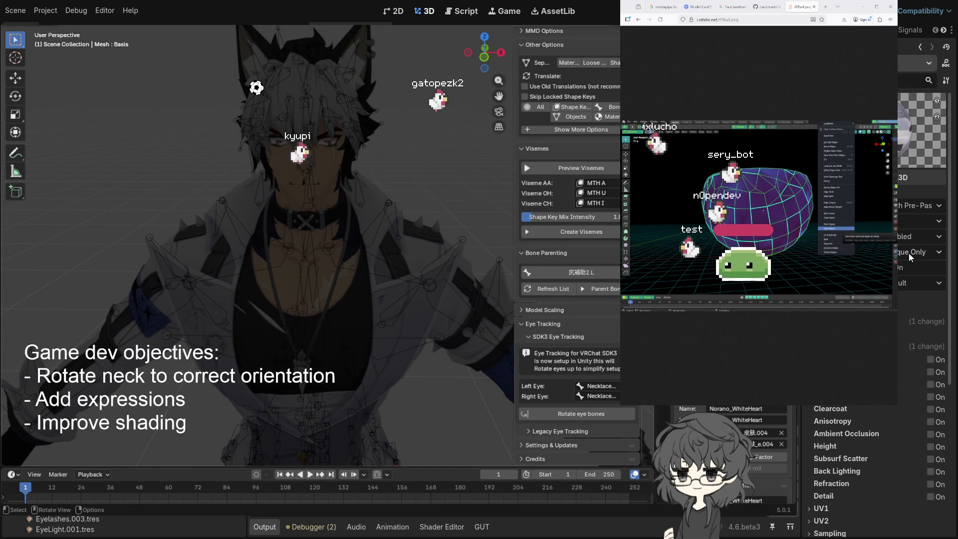
pyautogui.scroll(3, 909, 253)
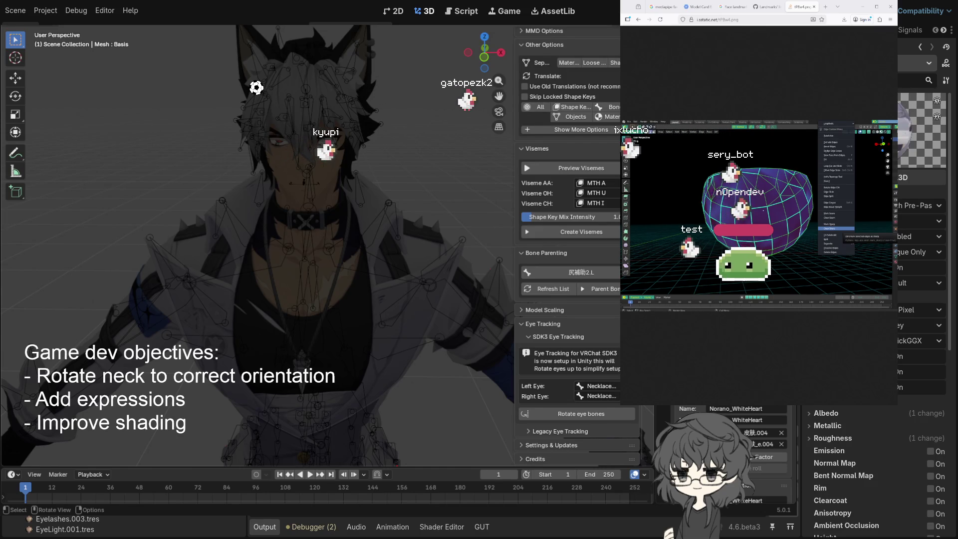
pyautogui.click(914, 324)
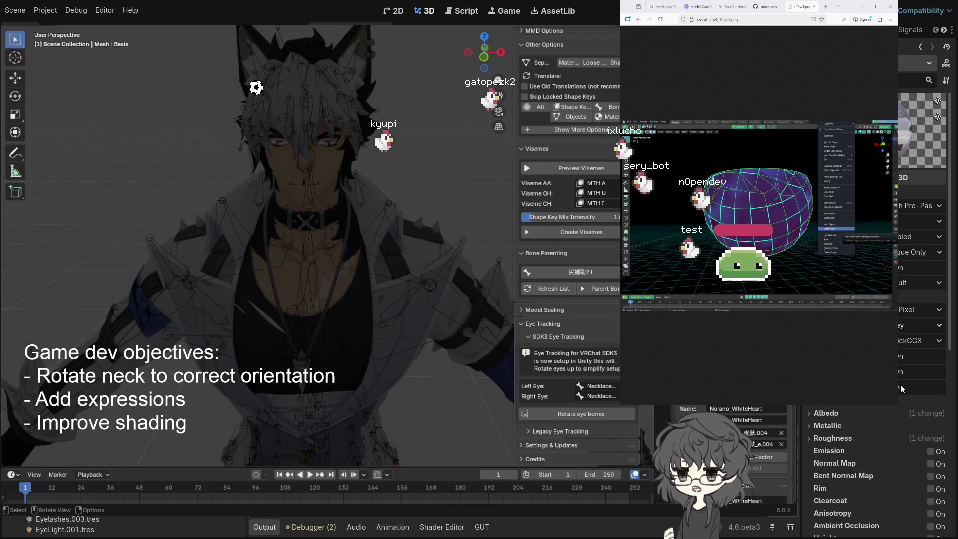
pyautogui.click(900, 378)
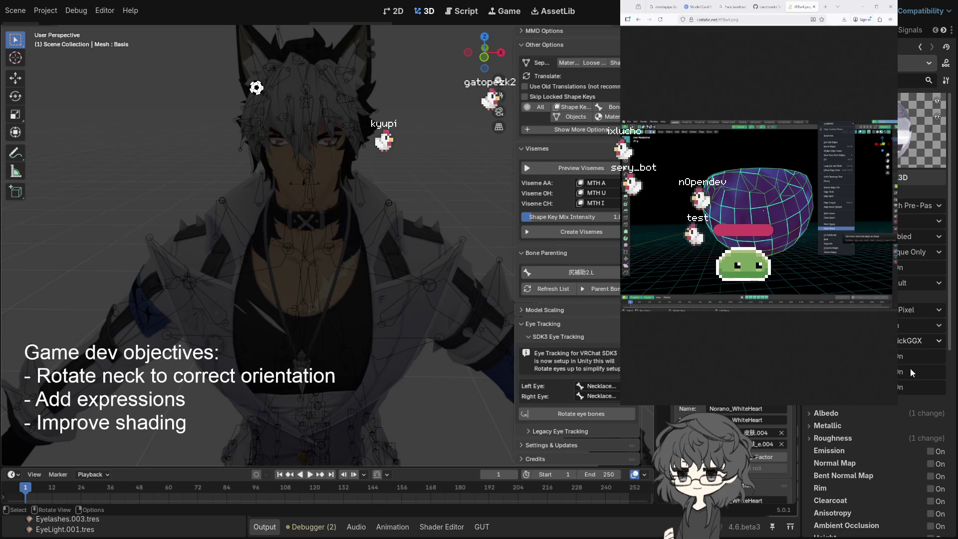
pyautogui.click(918, 340)
pyautogui.click(906, 367)
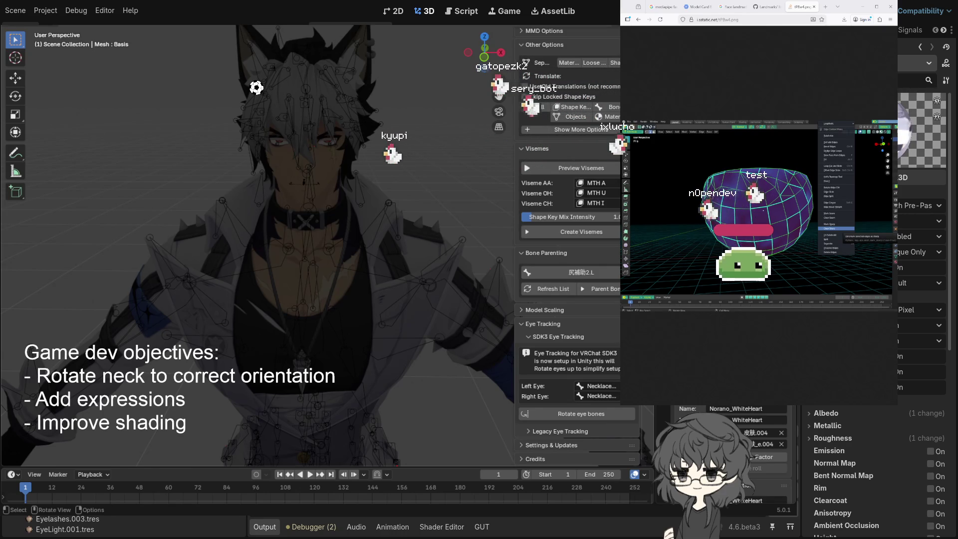
pyautogui.scroll(-5, 873, 474)
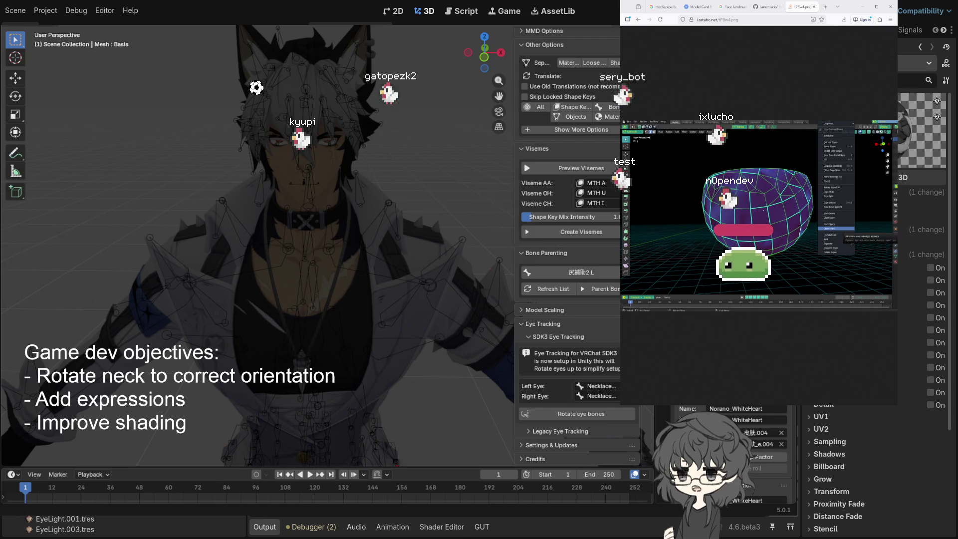
# Step: Clear the overlapping windows and show the Eye.001.tres material's Transparency settings
pyautogui.hotkey('alt', 'Tab')
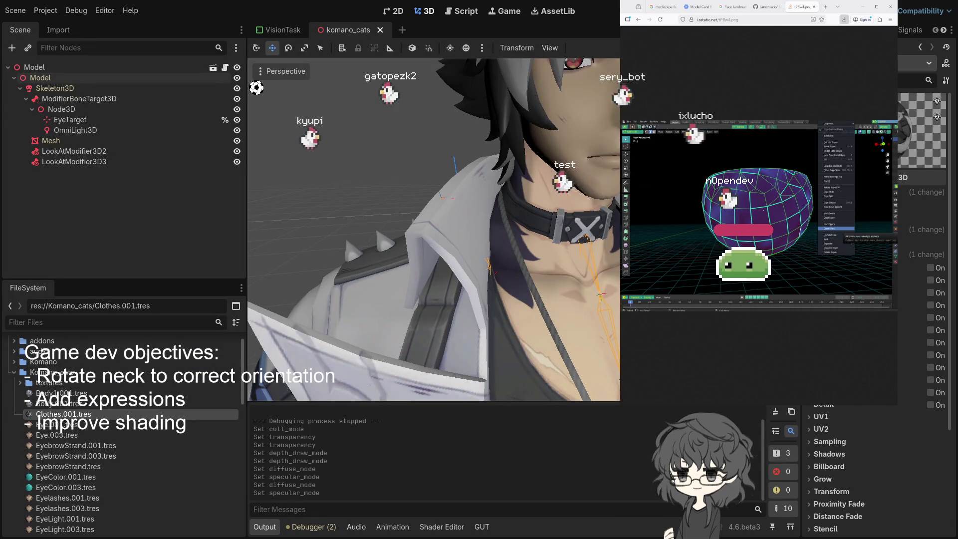
pyautogui.click(549, 142)
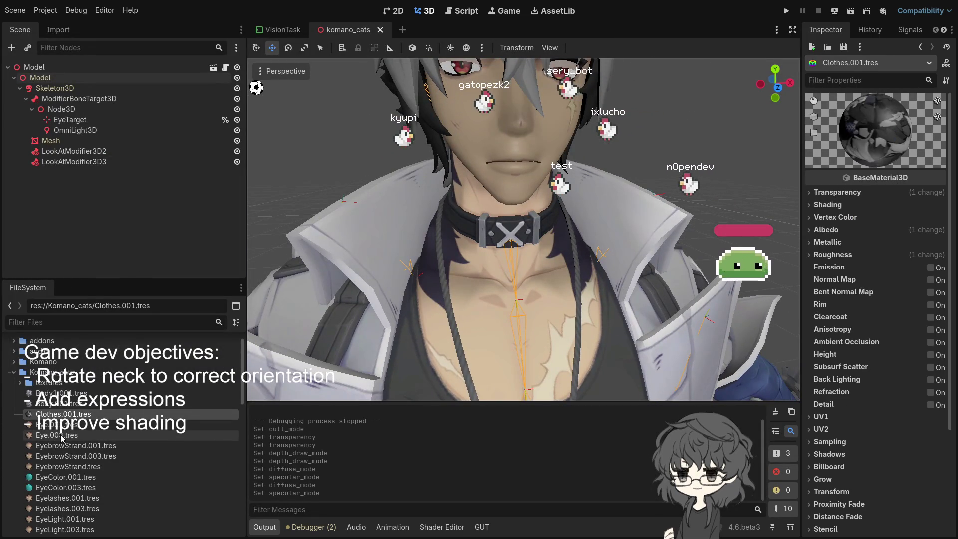
pyautogui.click(223, 435)
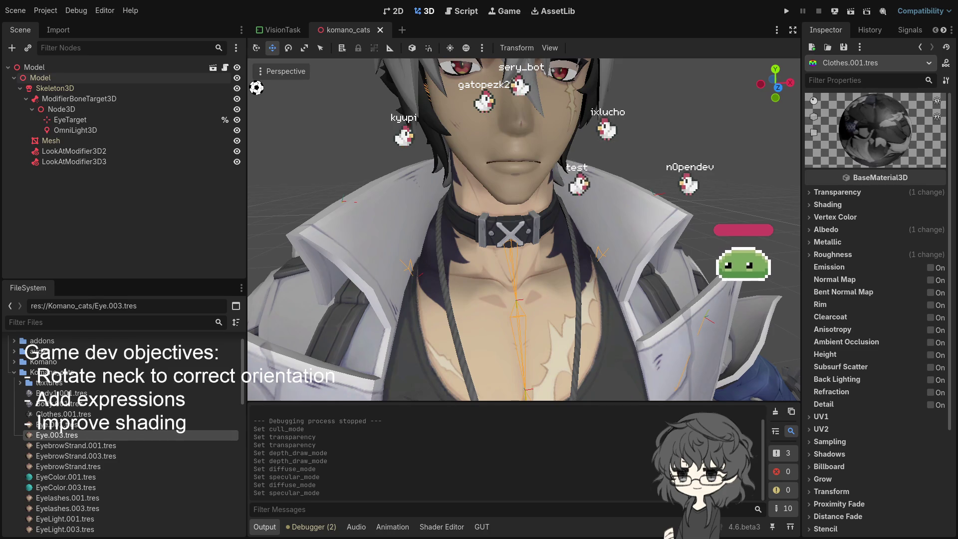
pyautogui.click(55, 424)
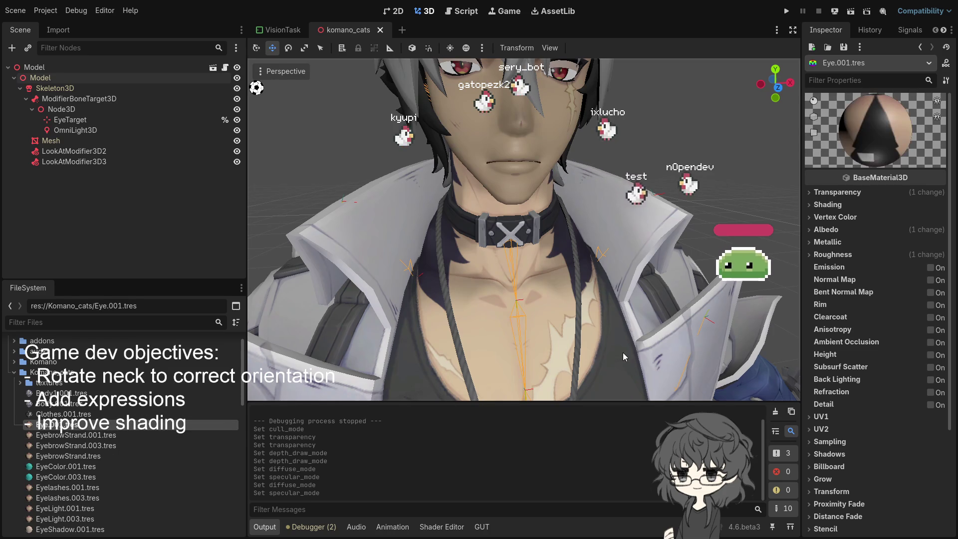
pyautogui.click(837, 192)
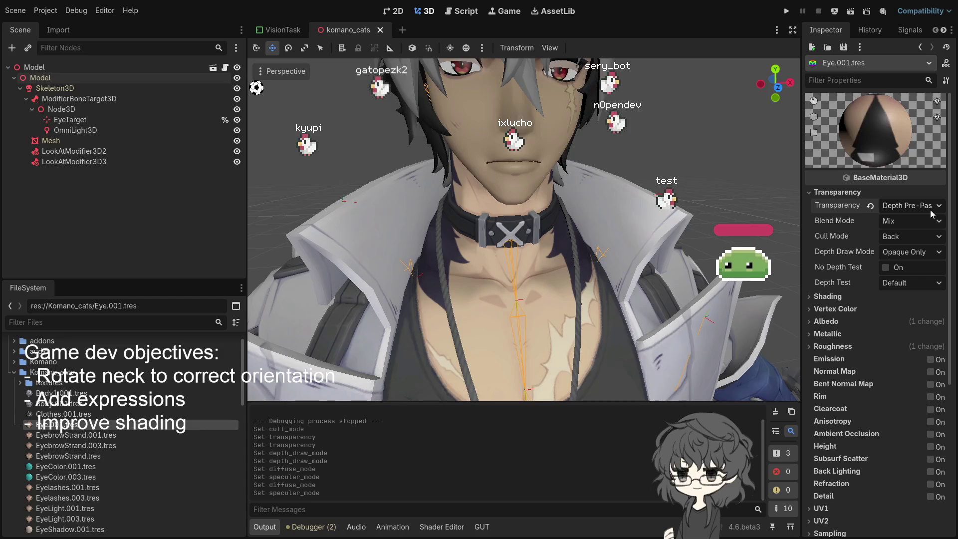
# Step: Set Eye.001.tres Diffuse and Specular modes to Toon, then select EyebrowStrand.001.tres
pyautogui.click(851, 296)
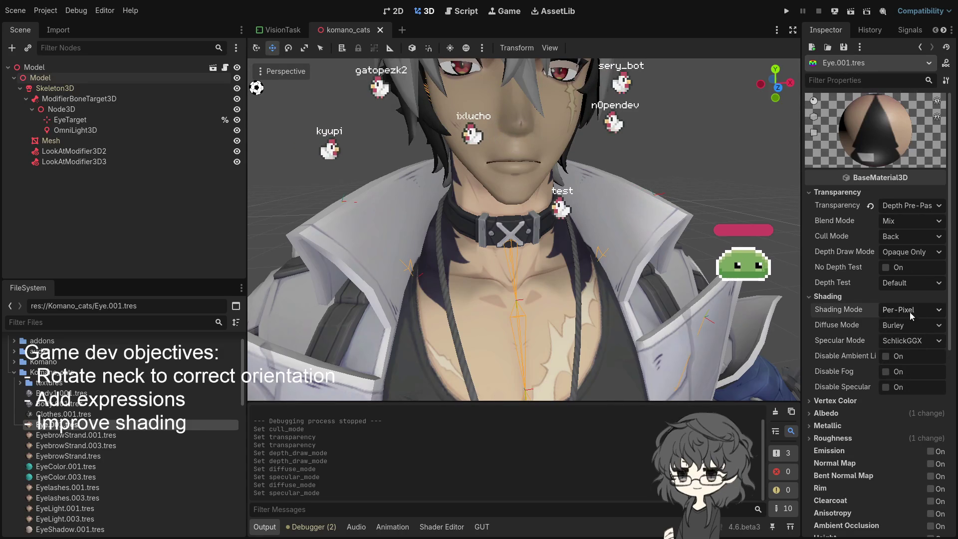
pyautogui.hotkey('ctrl', 'z')
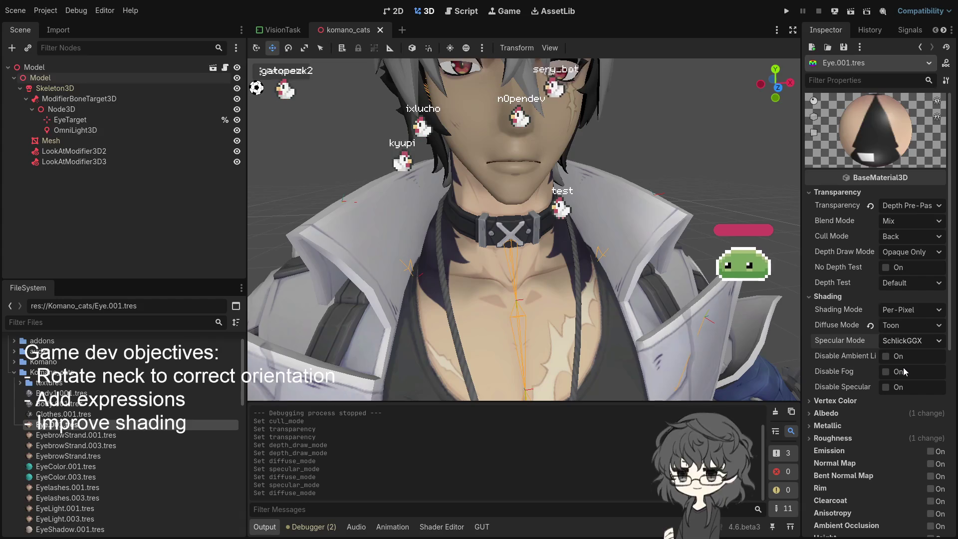
pyautogui.hotkey('ctrl', 'z')
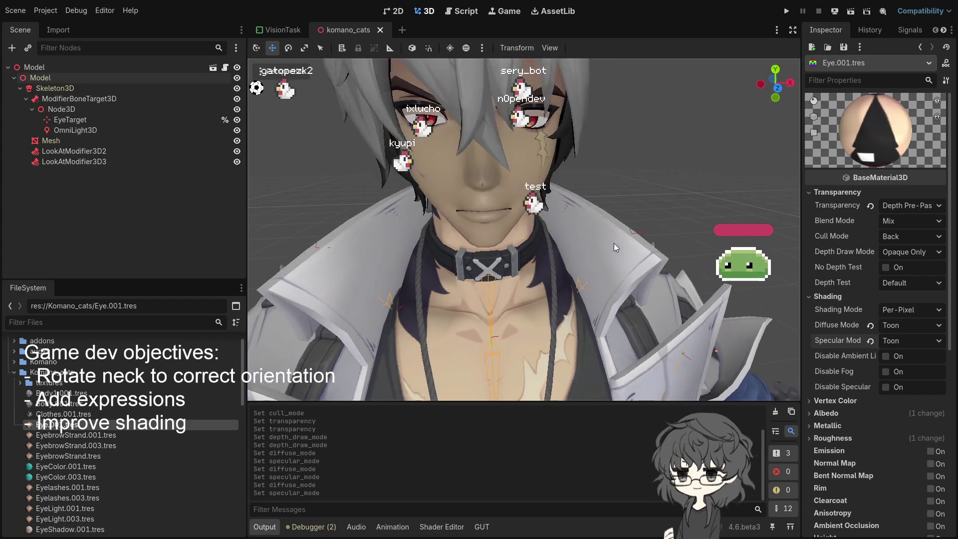
pyautogui.click(88, 438)
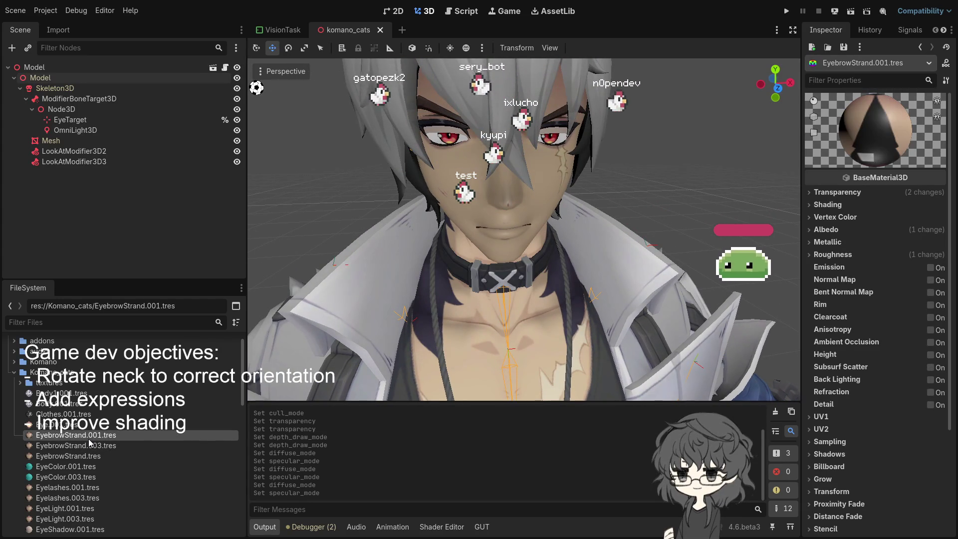
pyautogui.click(93, 447)
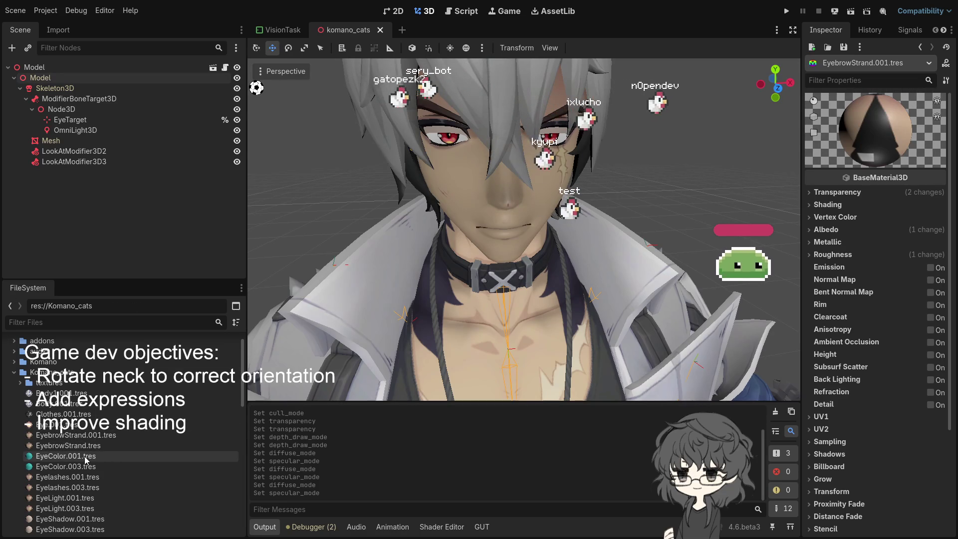
pyautogui.click(85, 468)
pyautogui.keyDown('ctrl'); pyautogui.click(88, 488); pyautogui.keyUp('ctrl')
pyautogui.keyDown('ctrl'); pyautogui.click(80, 507); pyautogui.keyUp('ctrl')
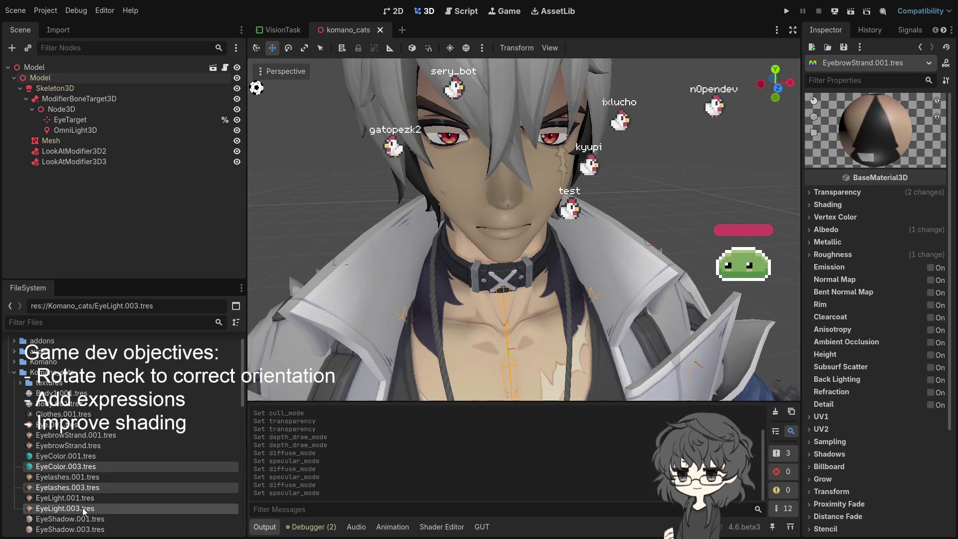
pyautogui.scroll(-3, 142, 477)
pyautogui.keyDown('ctrl'); pyautogui.click(93, 482); pyautogui.keyUp('ctrl')
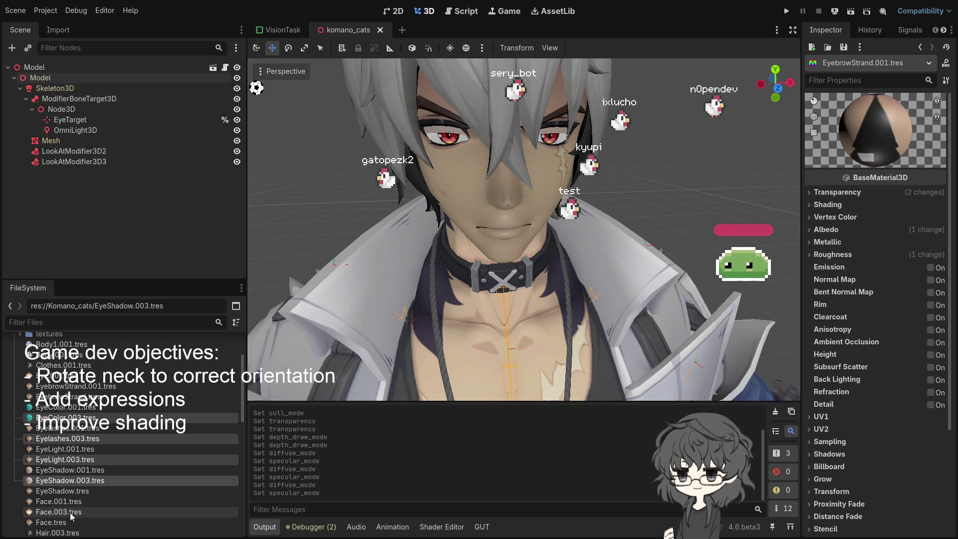
pyautogui.keyDown('ctrl'); pyautogui.click(100, 513); pyautogui.keyUp('ctrl')
pyautogui.scroll(-3, 138, 484)
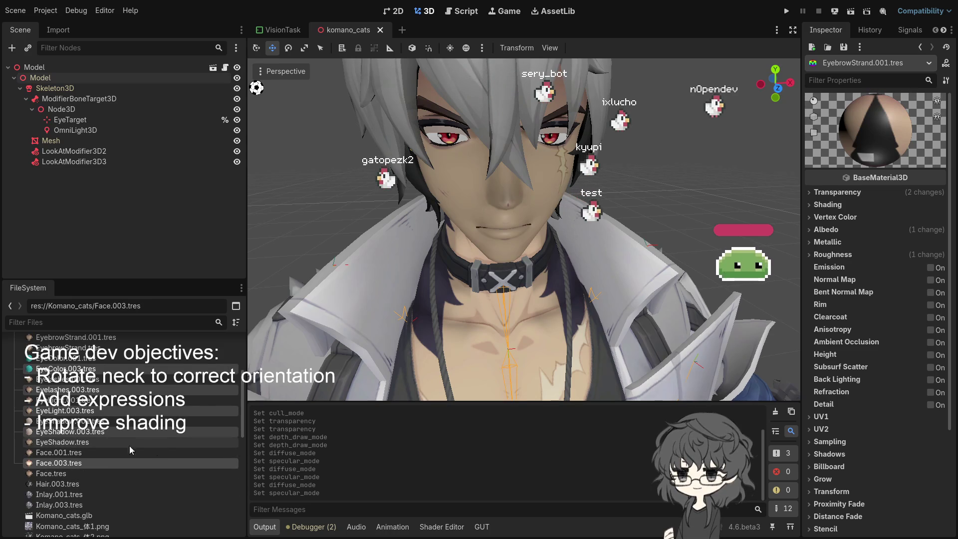
pyautogui.keyDown('ctrl'); pyautogui.click(78, 445); pyautogui.keyUp('ctrl')
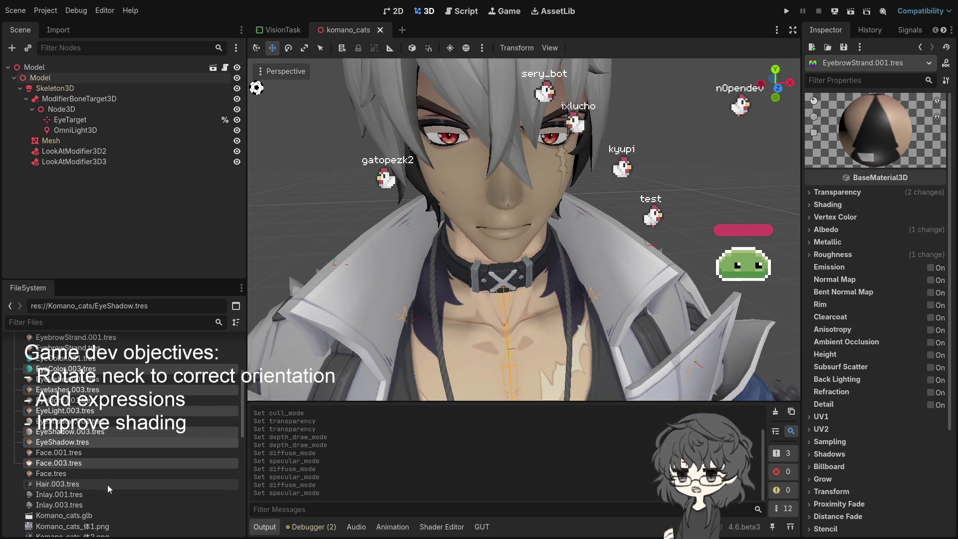
pyautogui.keyDown('ctrl'); pyautogui.click(81, 473); pyautogui.keyUp('ctrl')
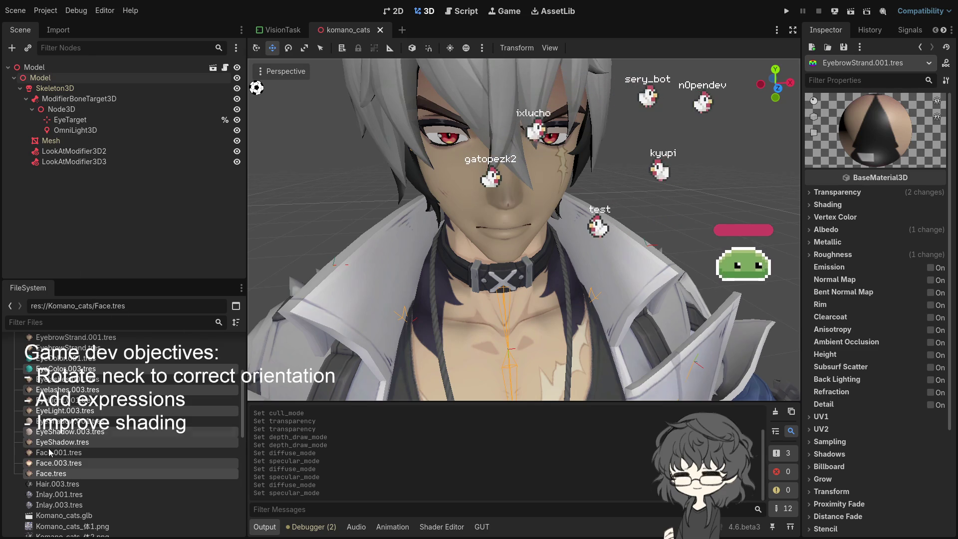
pyautogui.click(91, 368)
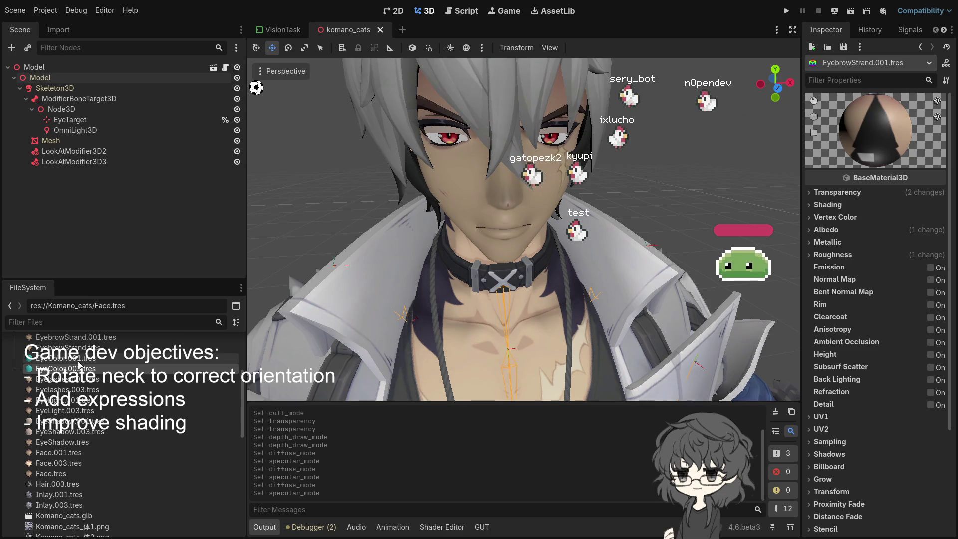
pyautogui.click(150, 358)
pyautogui.scroll(4, 153, 384)
pyautogui.scroll(-2, 155, 383)
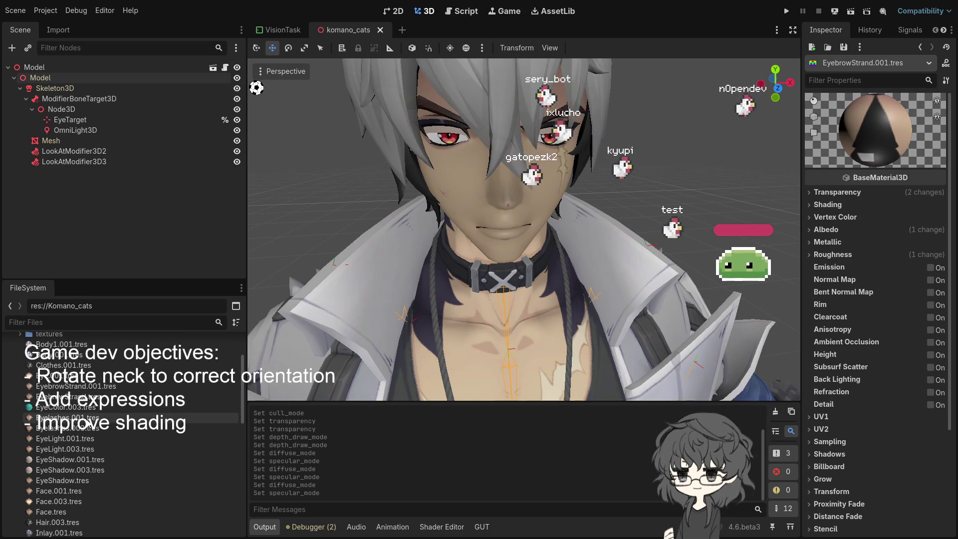
pyautogui.click(82, 421)
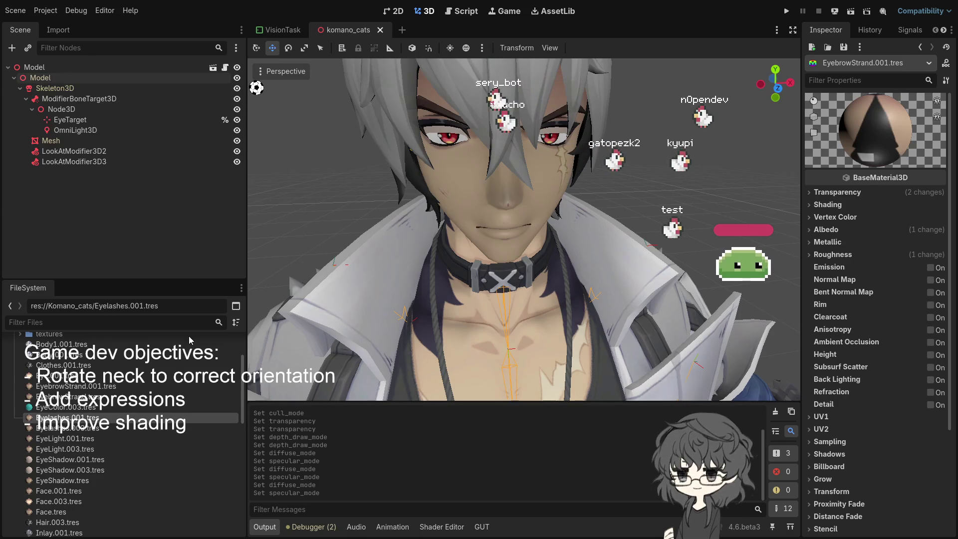
pyautogui.click(124, 428)
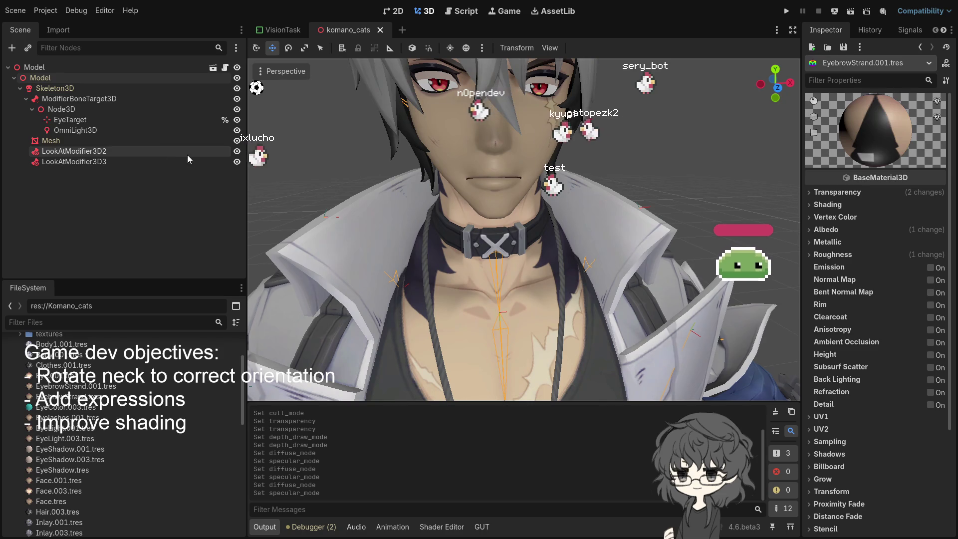
# Step: Remove the duplicate EyeLight.001, EyeShadow, Face.003, Face and Inlay.001 material files
pyautogui.scroll(-5, 433, 243)
pyautogui.scroll(5, 436, 244)
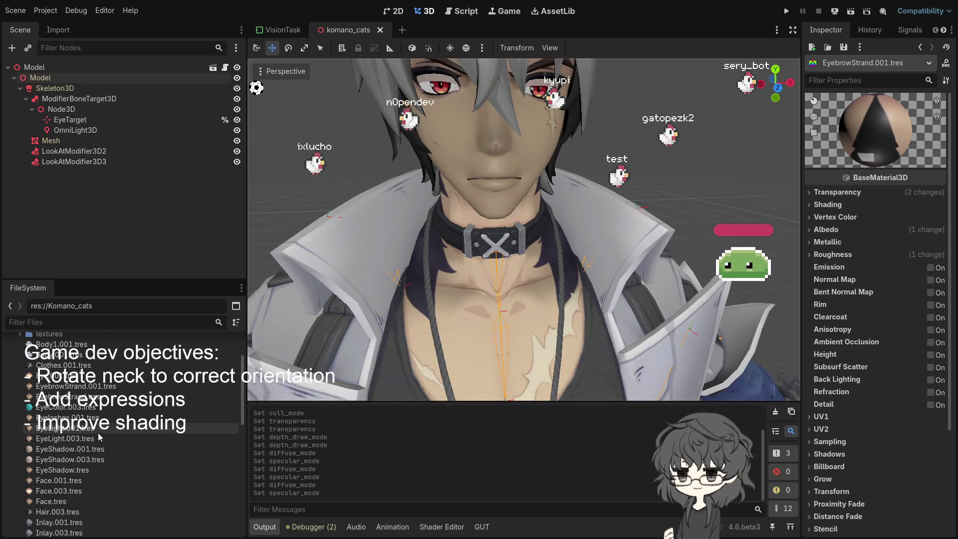
pyautogui.click(80, 429)
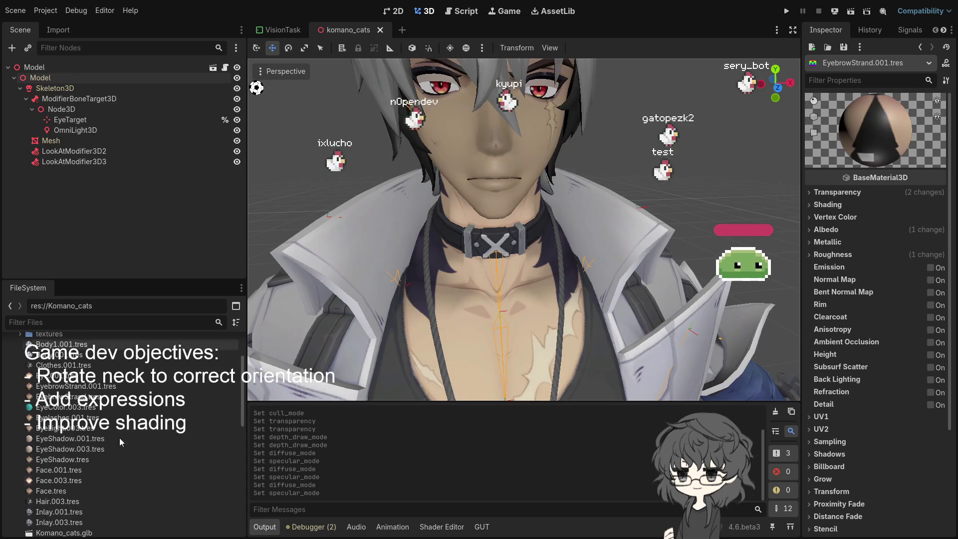
pyautogui.click(75, 449)
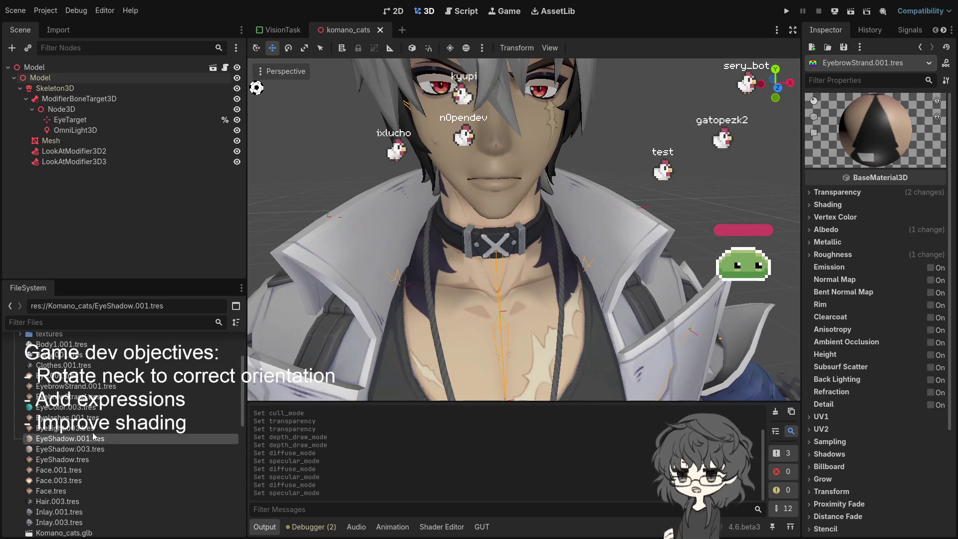
pyautogui.click(65, 452)
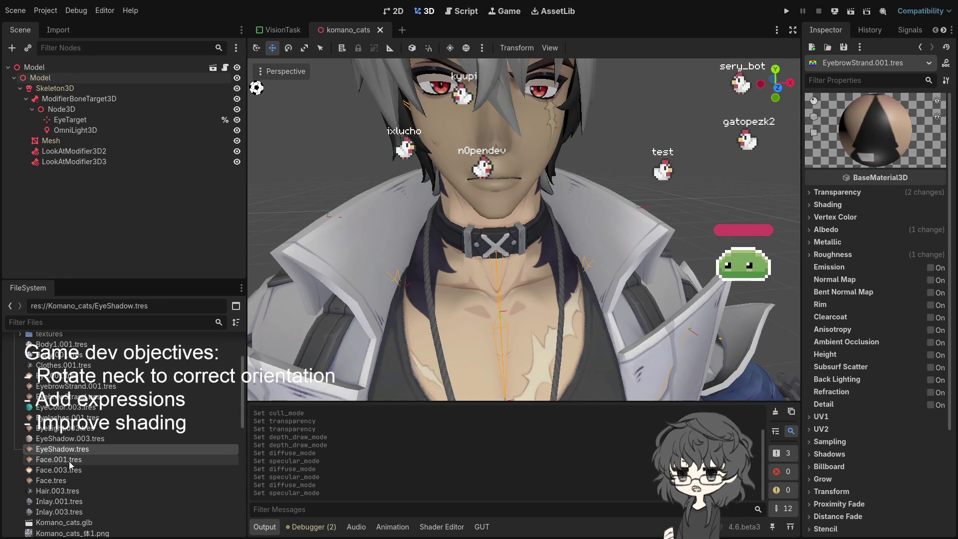
pyautogui.click(69, 460)
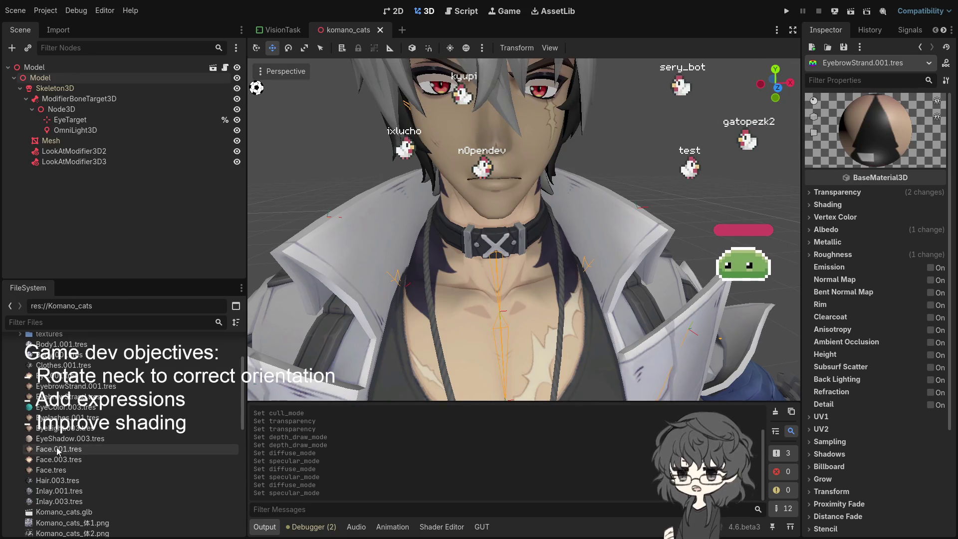
pyautogui.press('Down')
pyautogui.press('Delete')
pyautogui.press('Return')
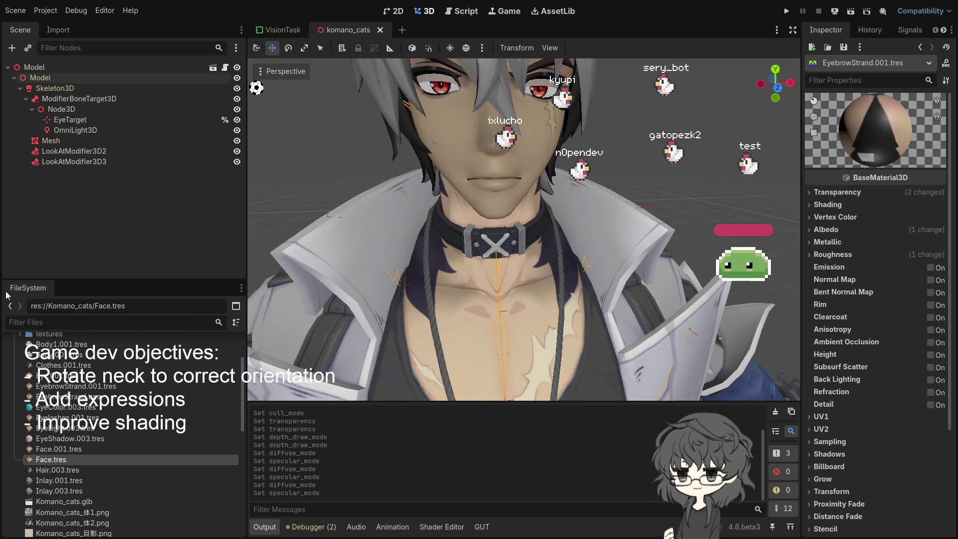
pyautogui.click(72, 462)
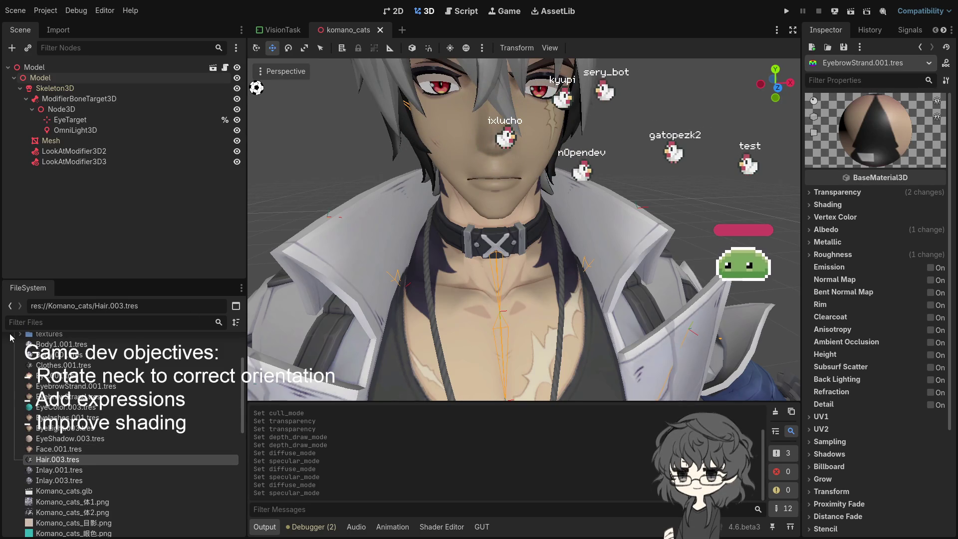
pyautogui.click(60, 470)
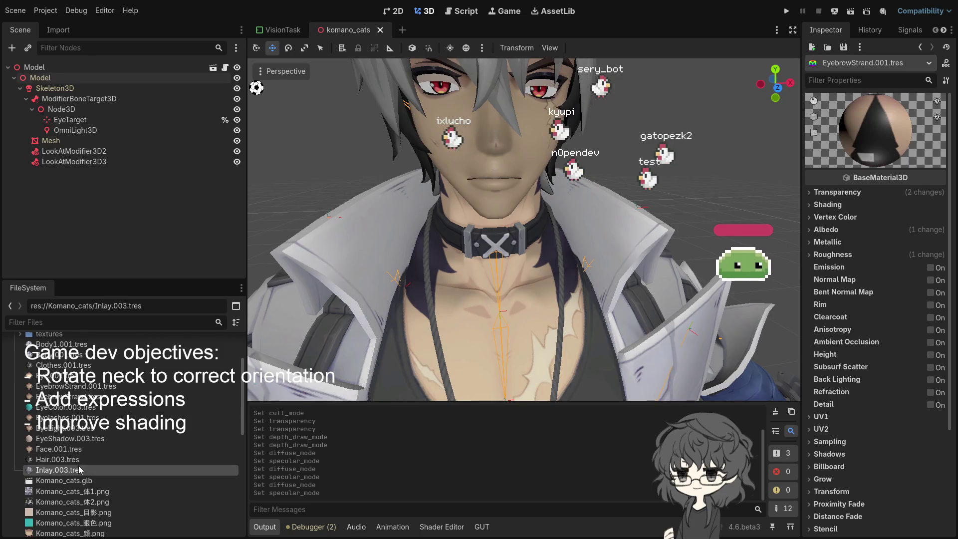
# Step: Remove the MouthTongue.003.tres and WhiteEye.tres duplicate materials
pyautogui.scroll(-2, 63, 424)
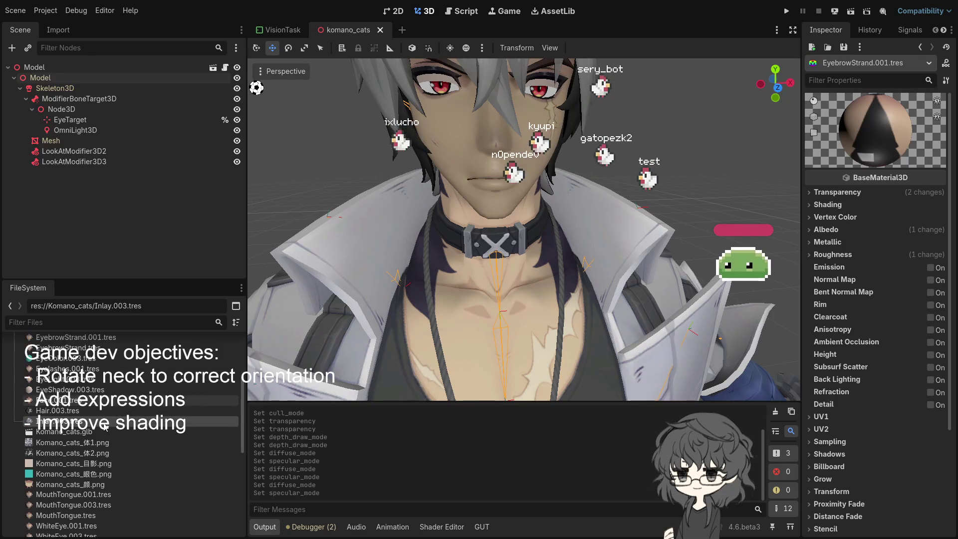
pyautogui.scroll(-2, 79, 453)
pyautogui.click(79, 448)
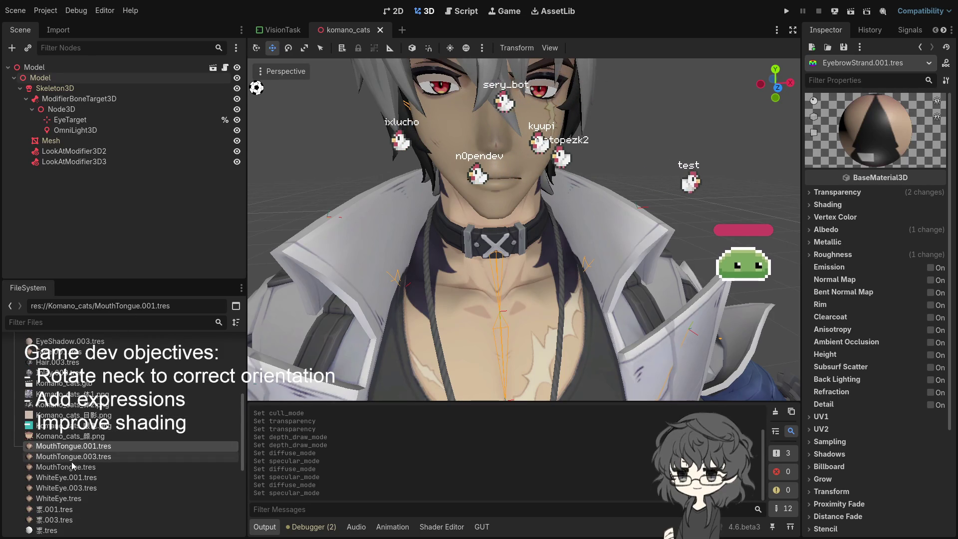
pyautogui.click(75, 456)
pyautogui.click(74, 466)
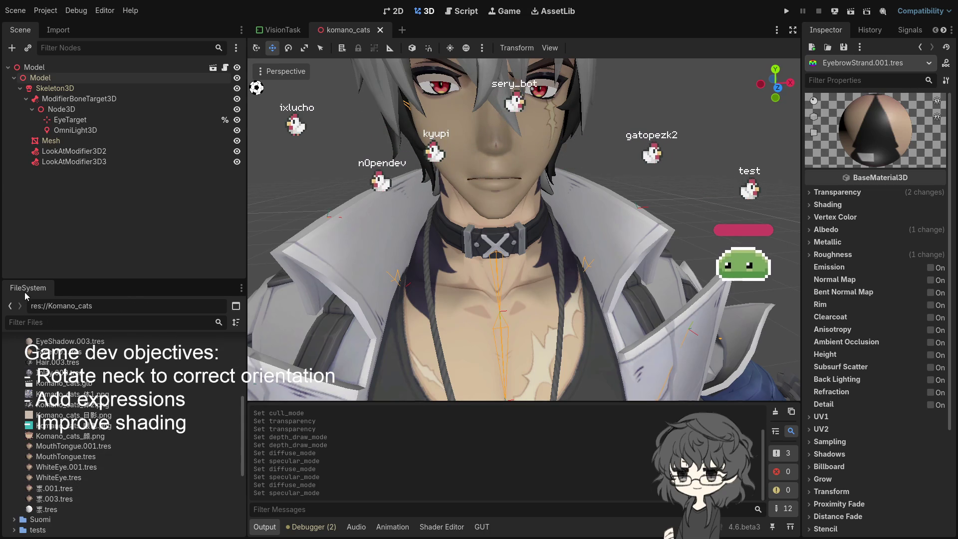
pyautogui.click(74, 477)
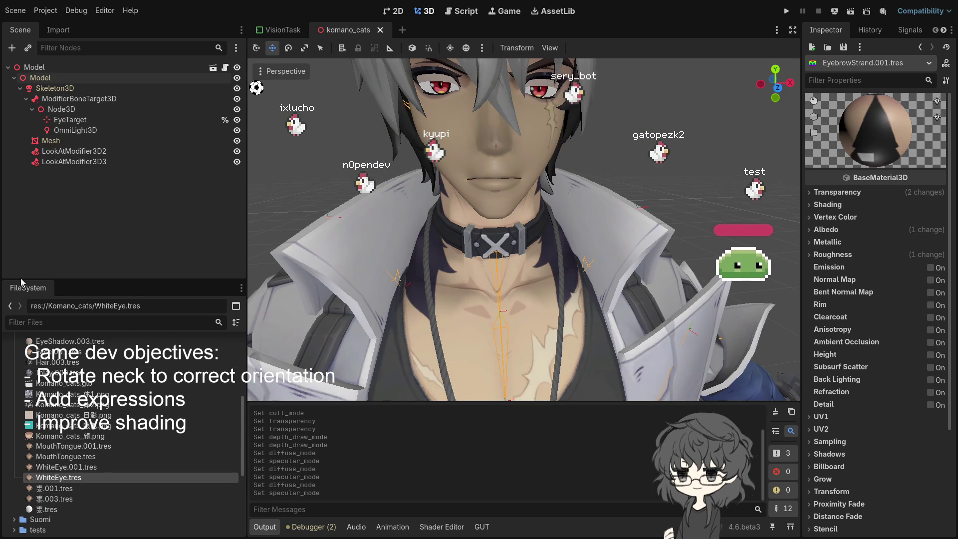
pyautogui.click(68, 481)
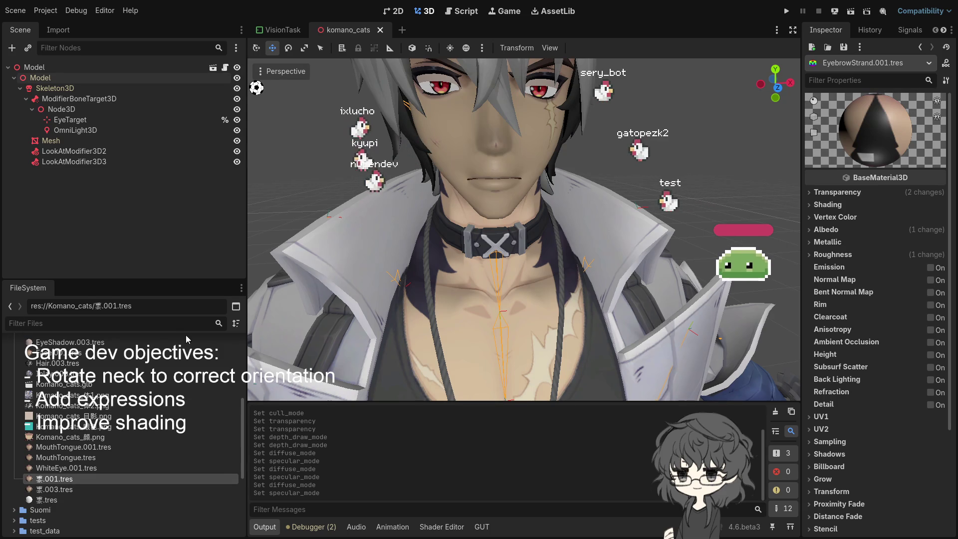
# Step: Delete the 禀.003.tres and 禀.tres duplicate material files
pyautogui.click(55, 489)
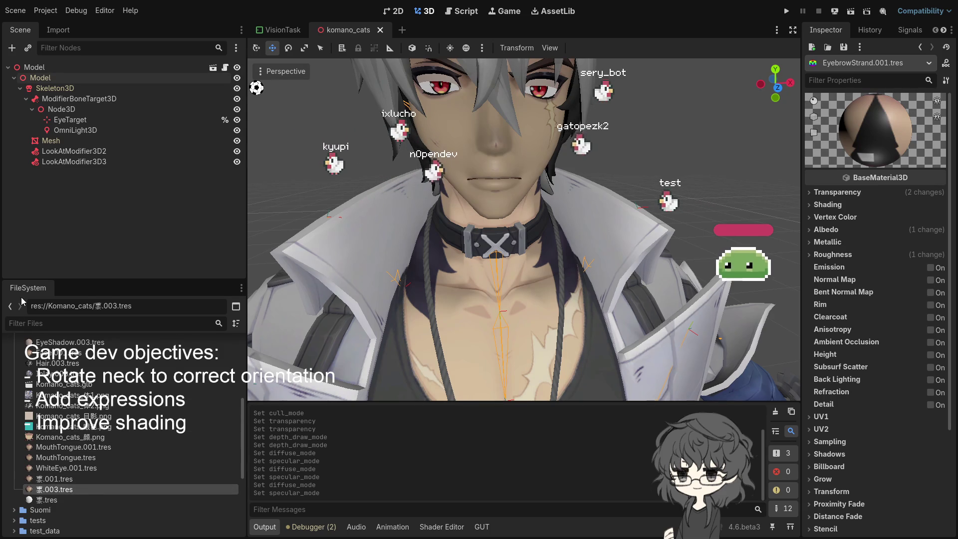
pyautogui.press('Delete')
pyautogui.press('Return')
pyautogui.click(66, 489)
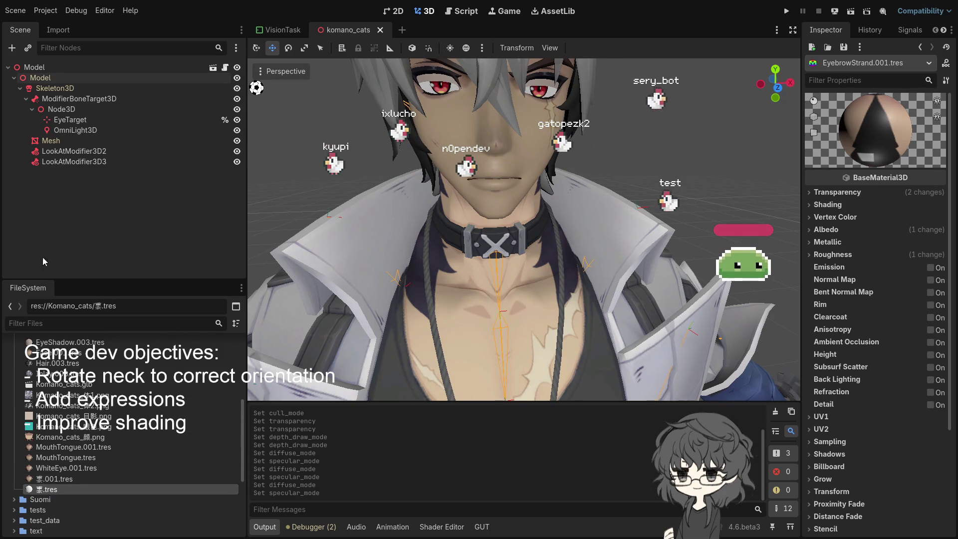
pyautogui.press('Delete')
pyautogui.press('Return')
pyautogui.scroll(5, 34, 388)
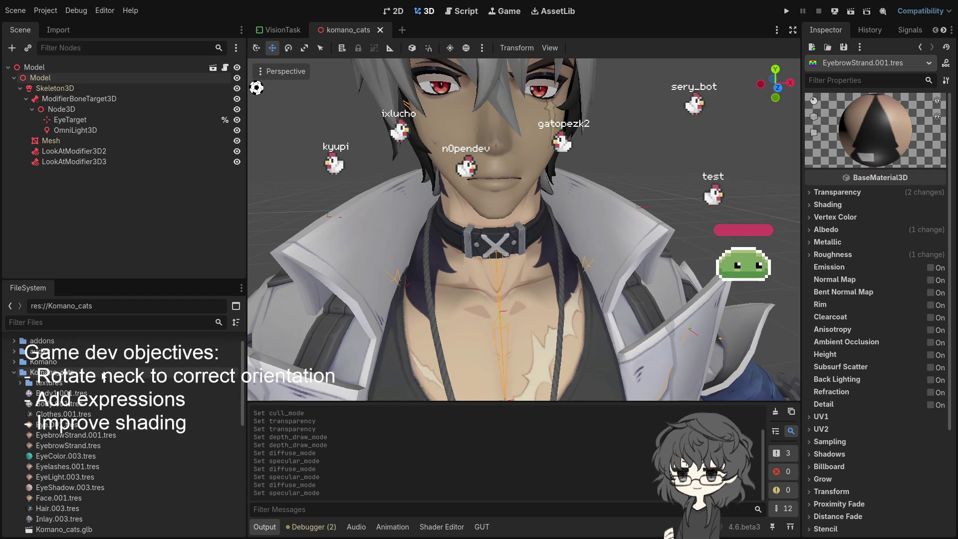
pyautogui.moveTo(459, 229); pyautogui.dragTo(485, 229)
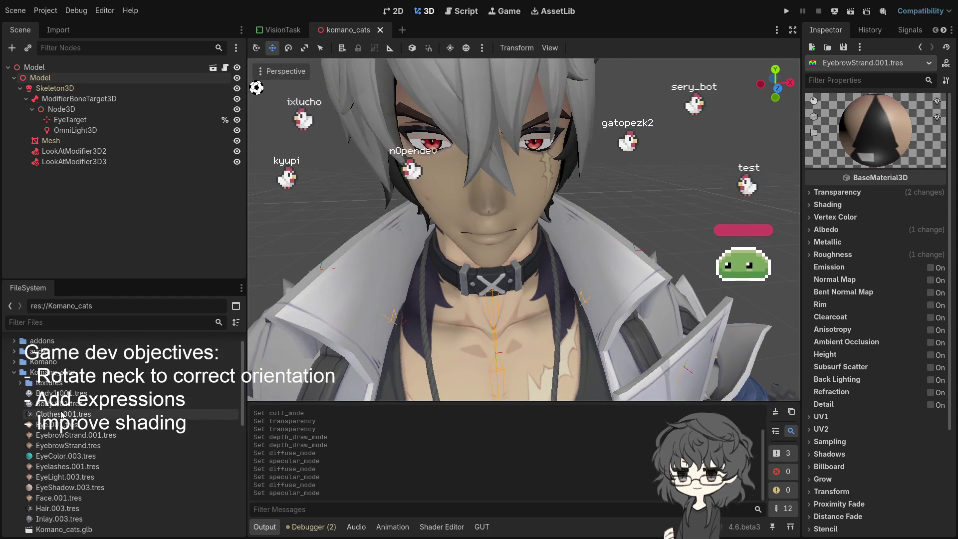
# Step: Inspect the Body1.001, Eye.001 and EyebrowStrand.001 materials, showing EyebrowStrand's Burley/SchlickGGX shading
pyautogui.click(75, 394)
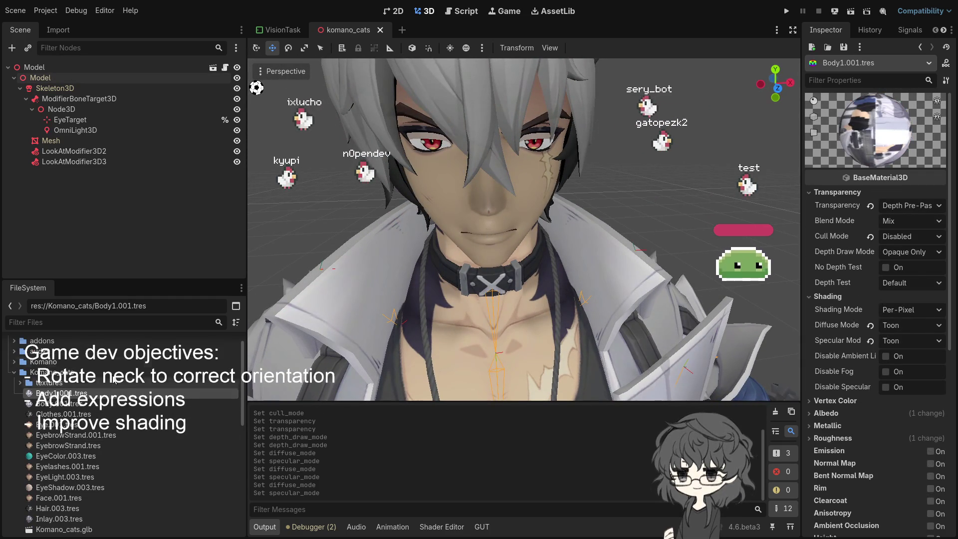
pyautogui.scroll(-5, 174, 402)
pyautogui.scroll(3, 148, 400)
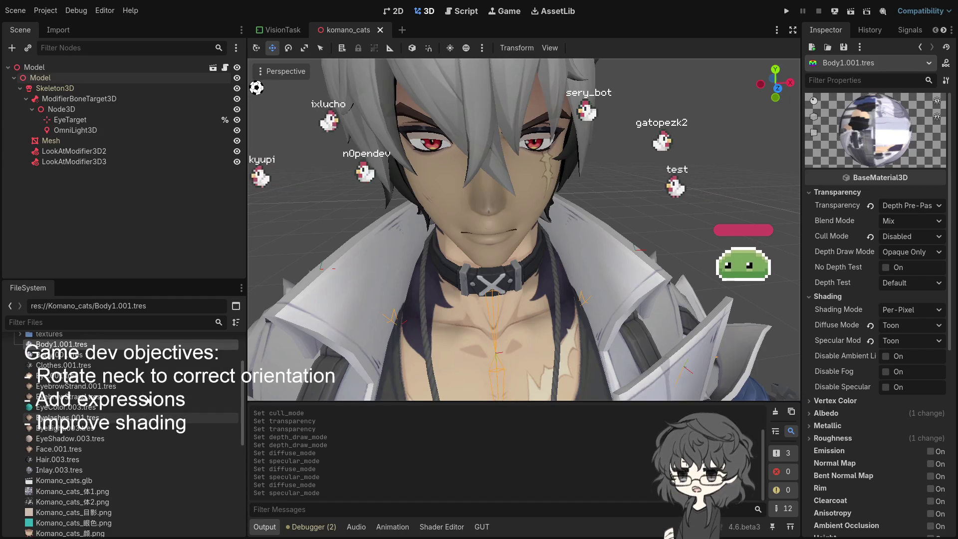
pyautogui.scroll(-3, 148, 400)
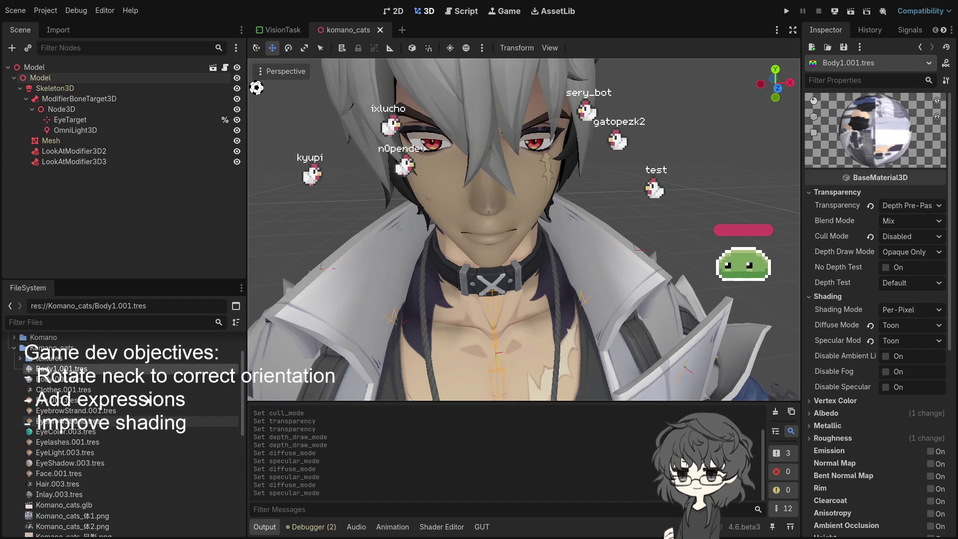
pyautogui.scroll(4, 99, 394)
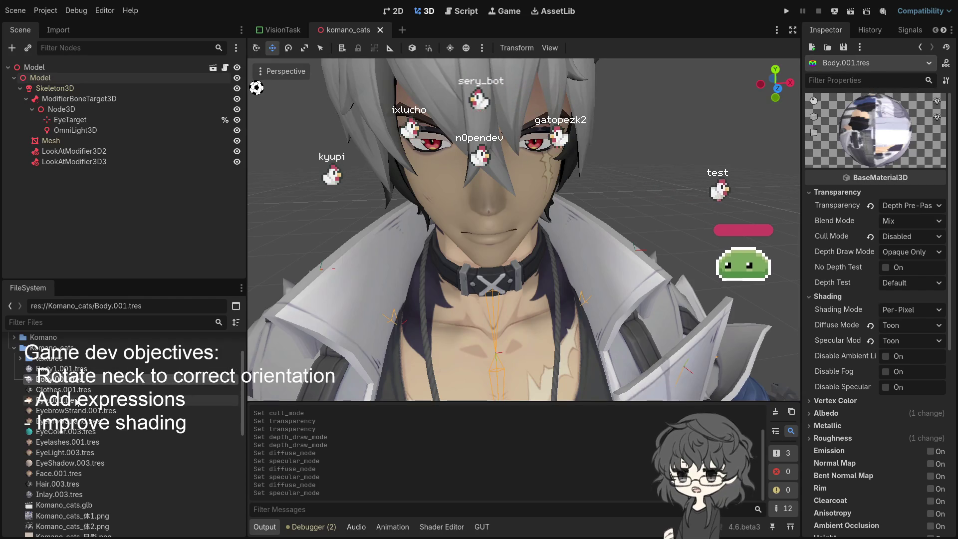
pyautogui.click(75, 401)
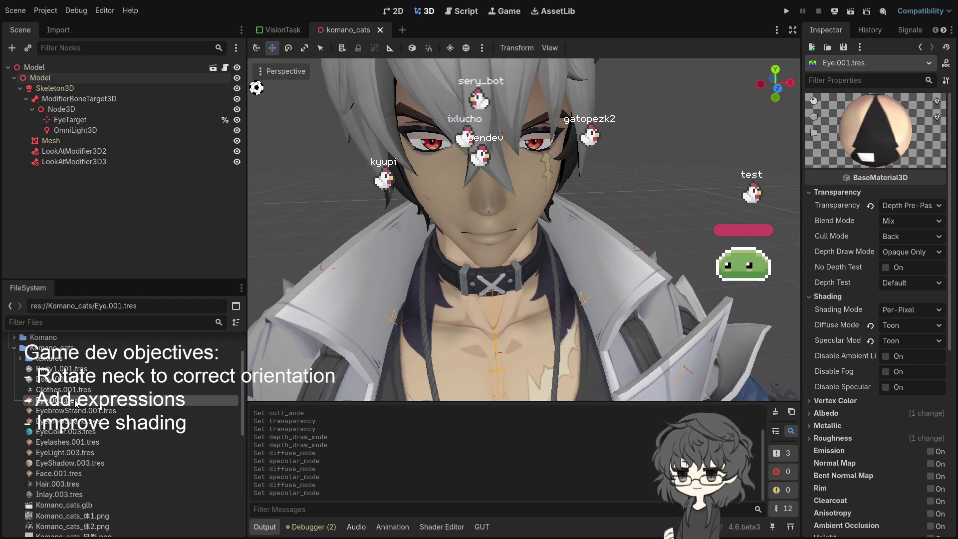
pyautogui.click(99, 412)
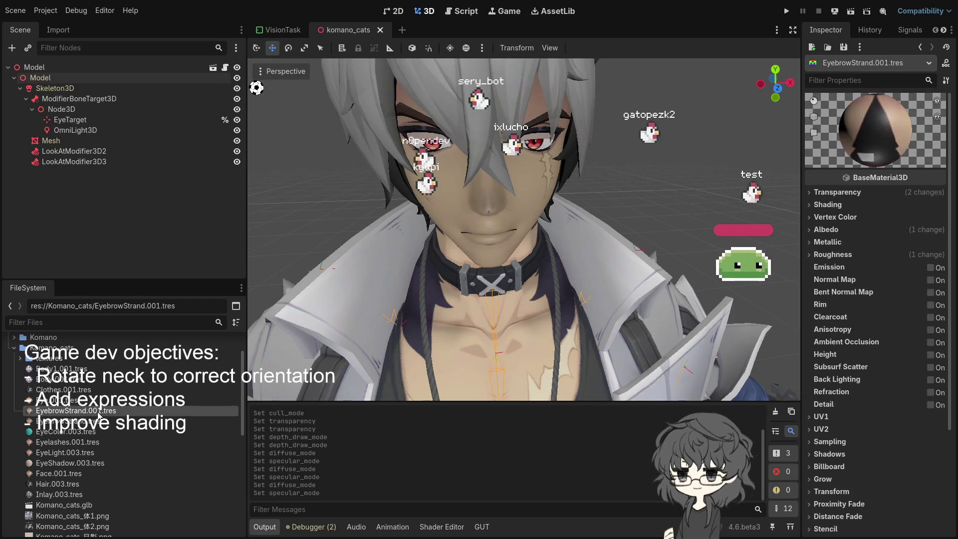
pyautogui.click(849, 204)
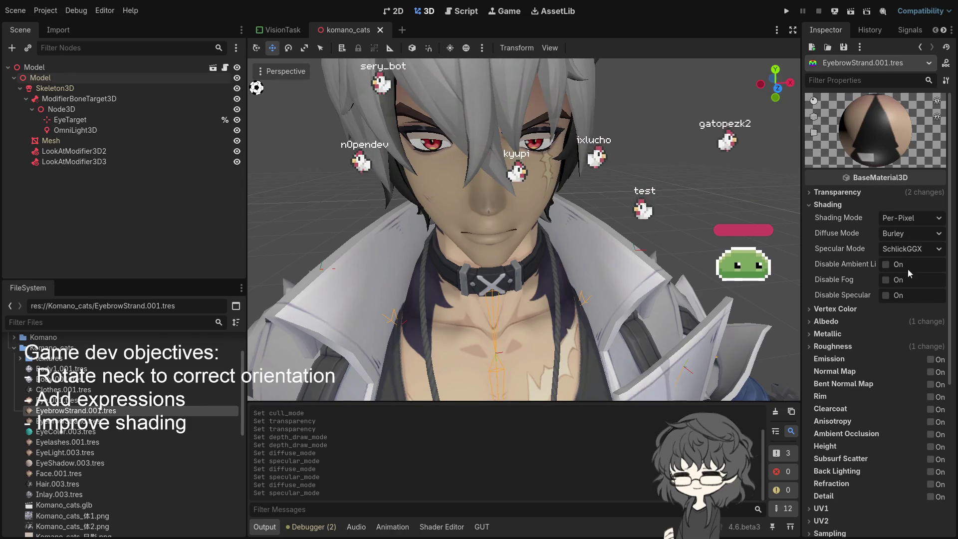
# Step: Set the eyebrow material's diffuse and specular shading to Toon
pyautogui.click(913, 309)
pyautogui.click(854, 308)
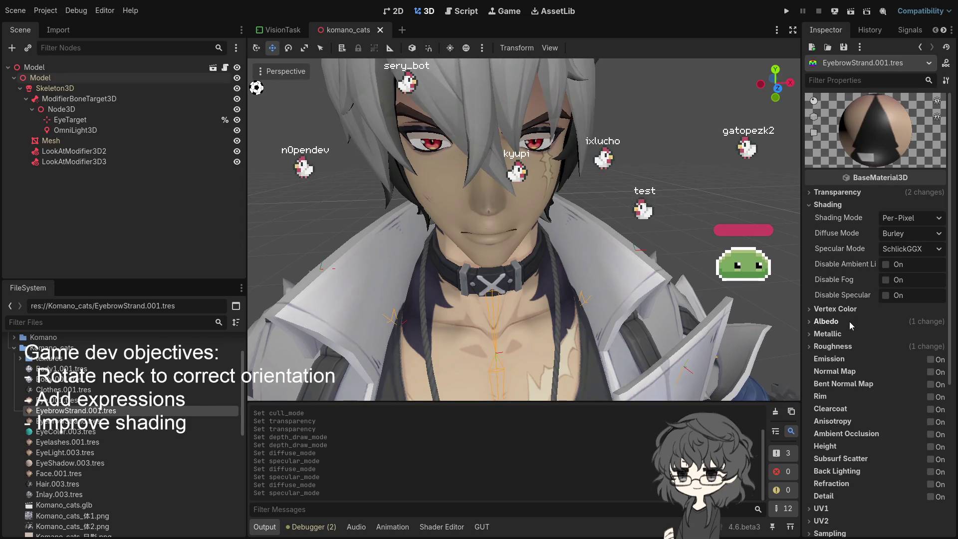
pyautogui.click(909, 245)
pyautogui.click(909, 287)
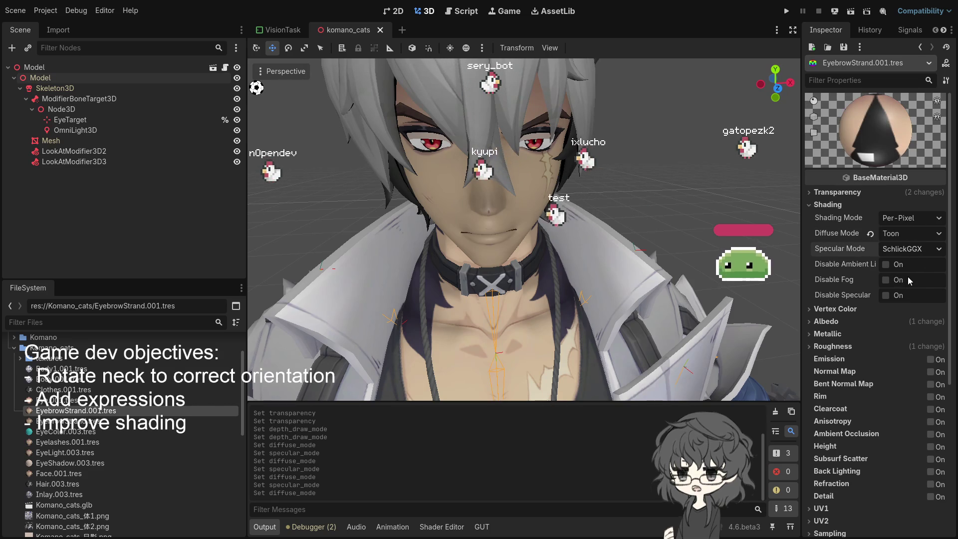
pyautogui.click(908, 276)
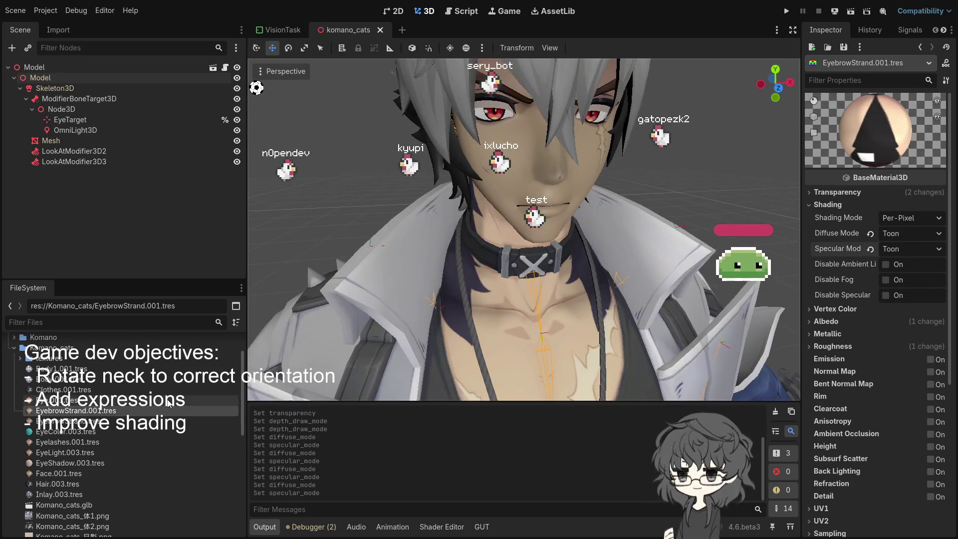
# Step: Review EyeColor.003's albedo texture, clearing it and undoing to keep it unchanged
pyautogui.click(165, 420)
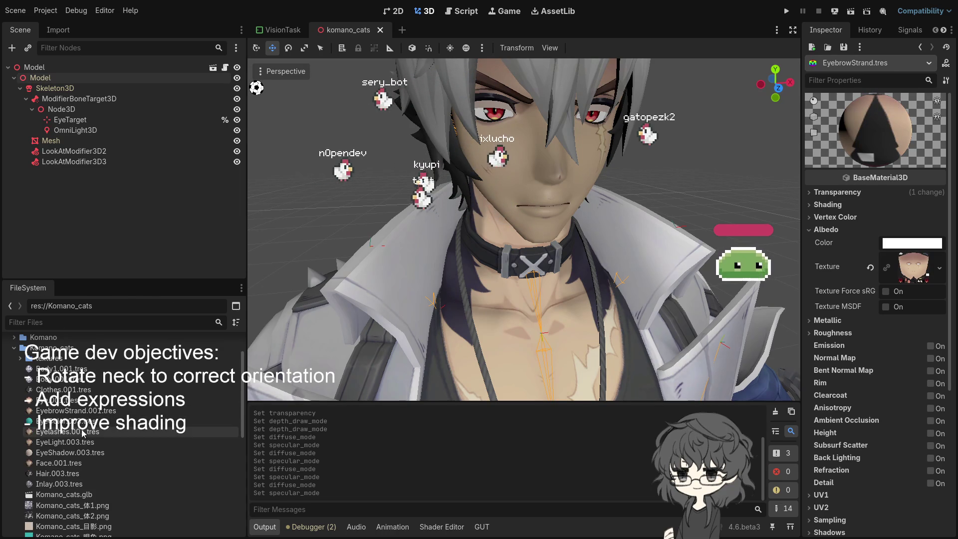
pyautogui.click(87, 421)
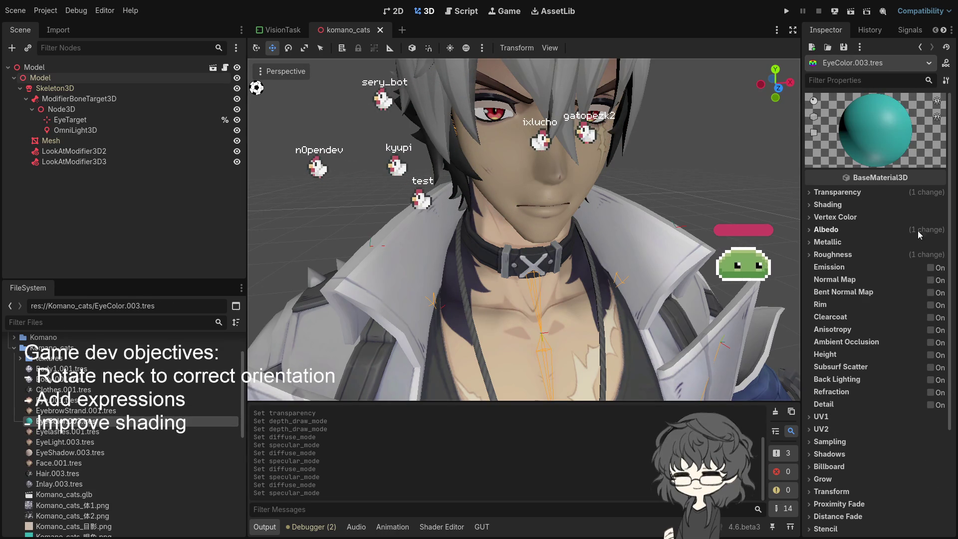
pyautogui.click(833, 195)
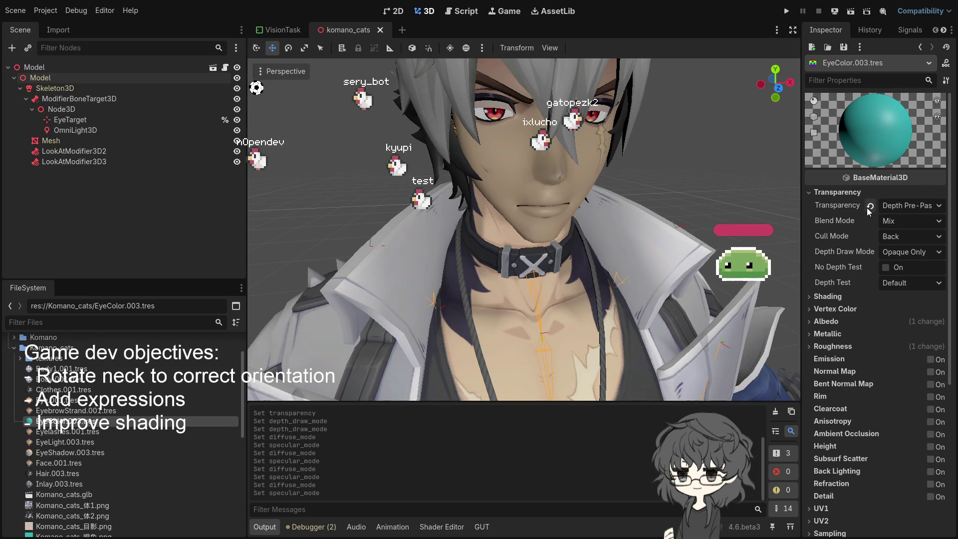
pyautogui.click(868, 321)
pyautogui.click(870, 359)
pyautogui.hotkey('ctrl', 'z')
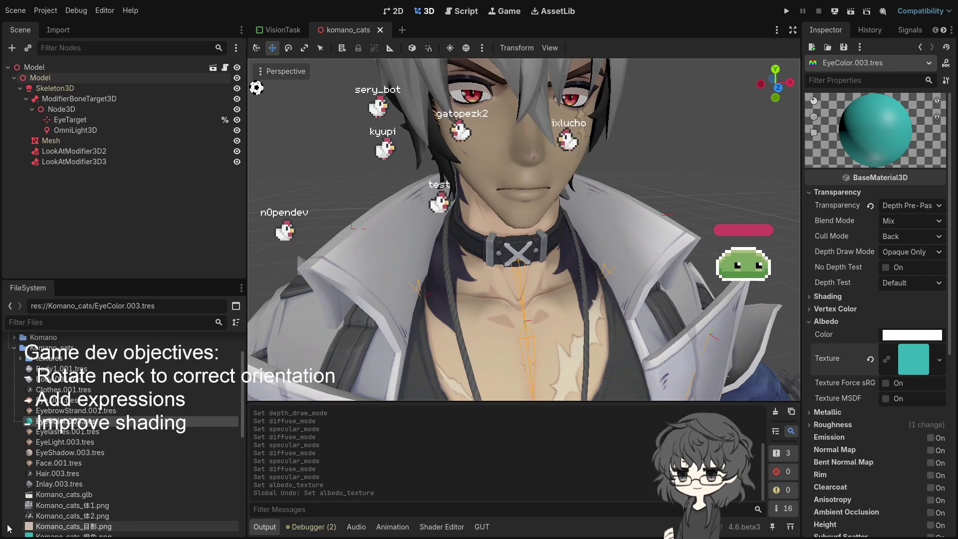
pyautogui.click(58, 432)
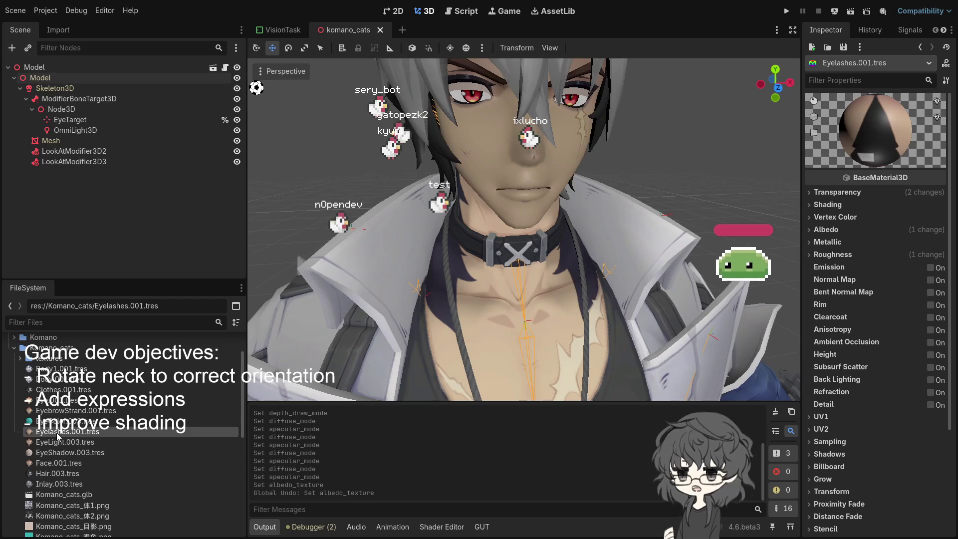
# Step: Set the Eyelashes.001 material's diffuse and specular shading to Toon
pyautogui.click(844, 204)
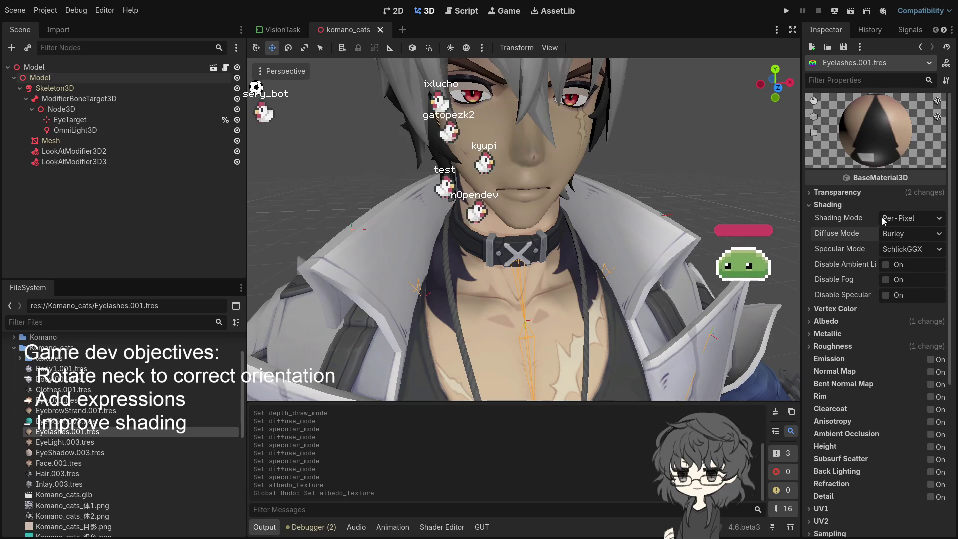
pyautogui.click(911, 233)
pyautogui.click(903, 286)
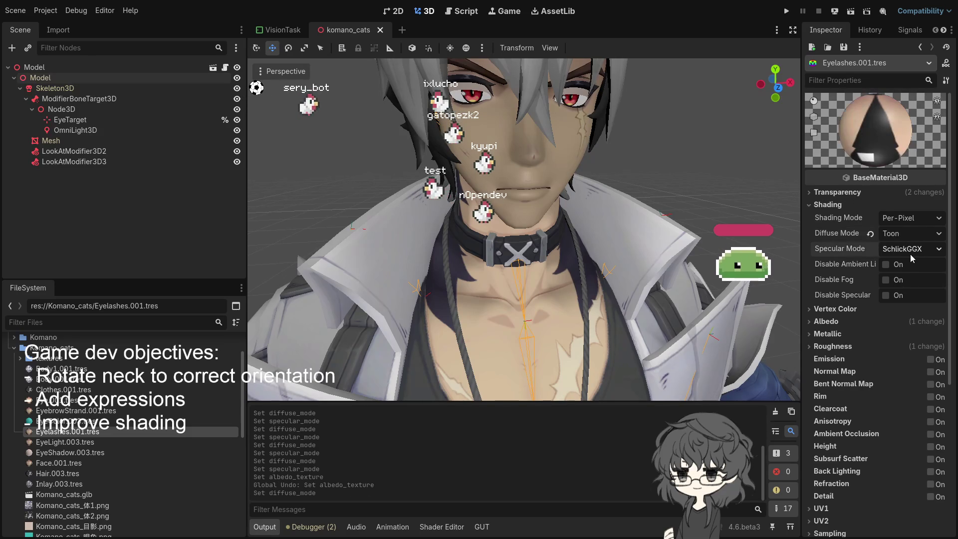
pyautogui.click(911, 249)
pyautogui.click(908, 279)
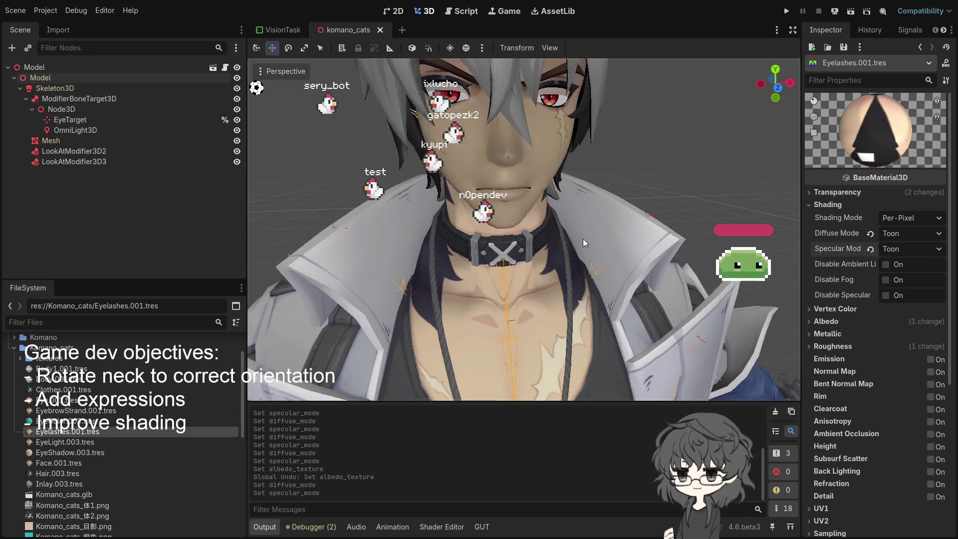
# Step: Give EyeLight.003 Toon diffuse shading and disable its specular shading
pyautogui.click(75, 444)
pyautogui.click(830, 205)
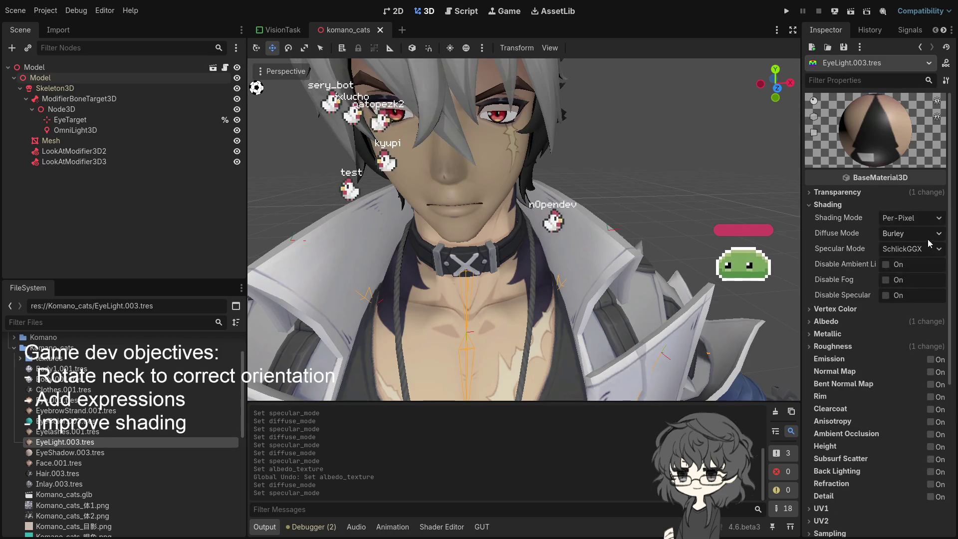
pyautogui.click(911, 233)
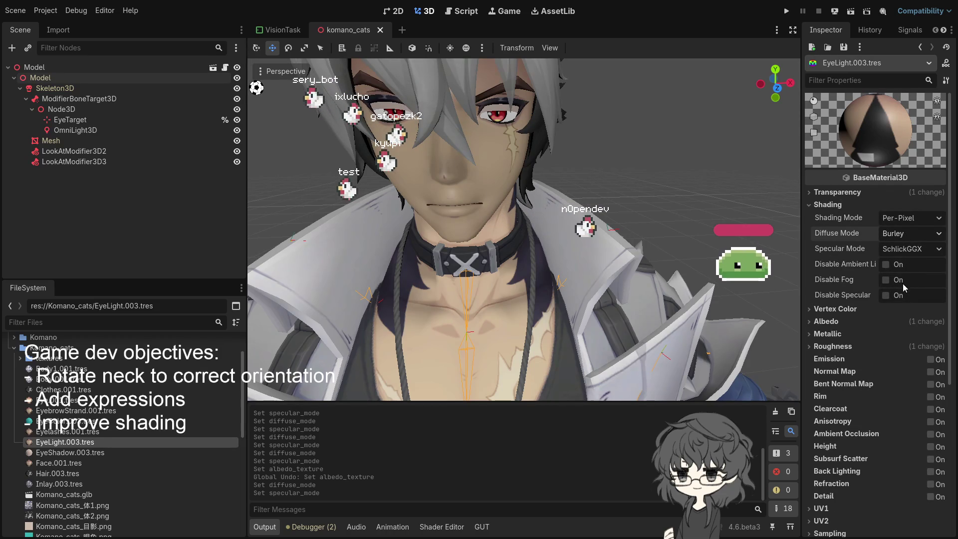
pyautogui.click(903, 283)
pyautogui.click(912, 249)
pyautogui.click(902, 286)
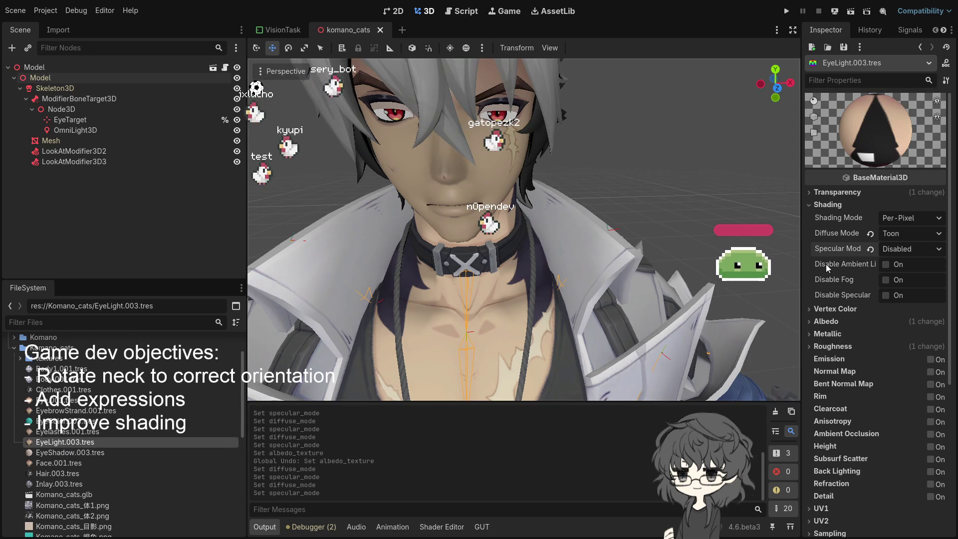
# Step: Keep EyeLight.003's albedo texture unchanged and set its Metallic to 0.07
pyautogui.click(826, 321)
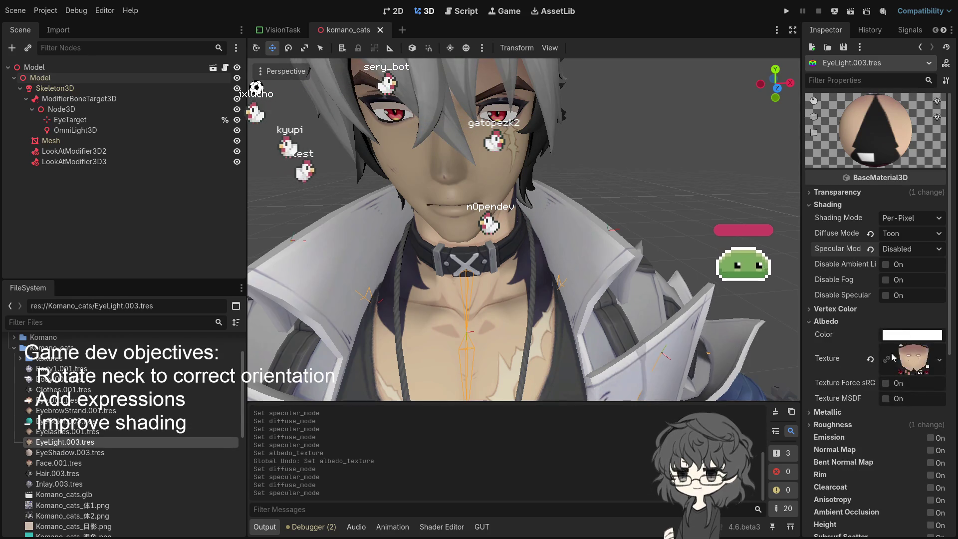
pyautogui.click(870, 349)
pyautogui.hotkey('ctrl', 'z')
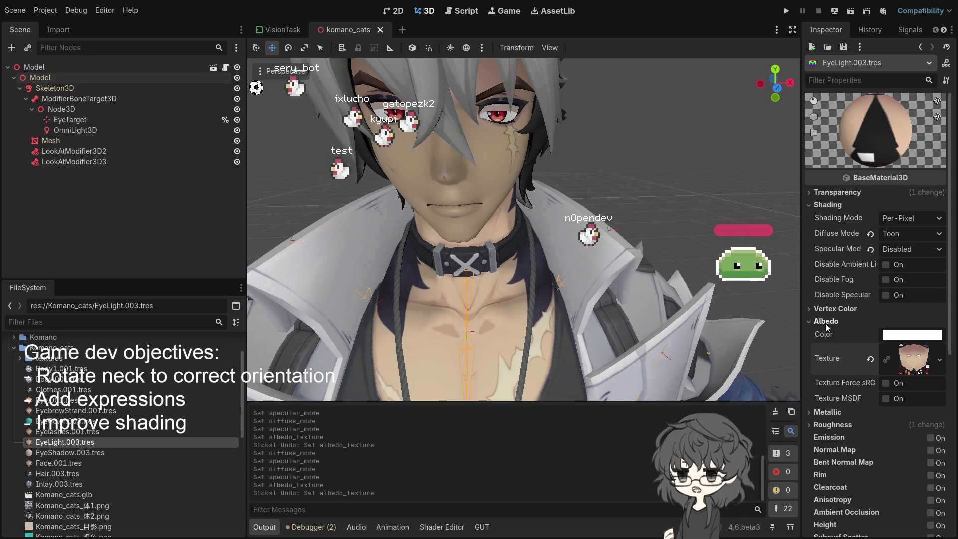
pyautogui.click(838, 412)
pyautogui.moveTo(884, 432); pyautogui.dragTo(922, 433)
pyautogui.moveTo(896, 430)
pyautogui.mouseDown()
pyautogui.moveTo(887, 430)
pyautogui.moveTo(934, 443)
pyautogui.mouseUp()
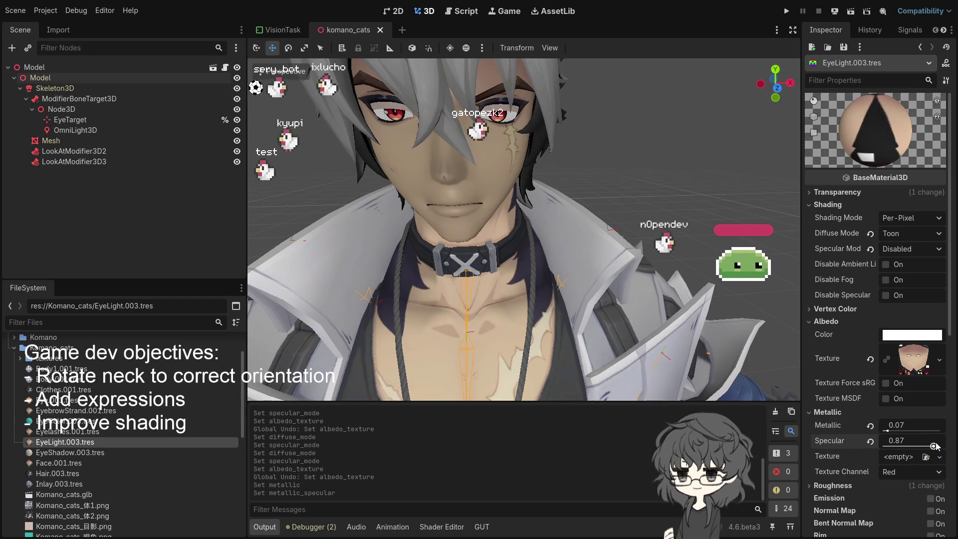
pyautogui.scroll(5, 474, 200)
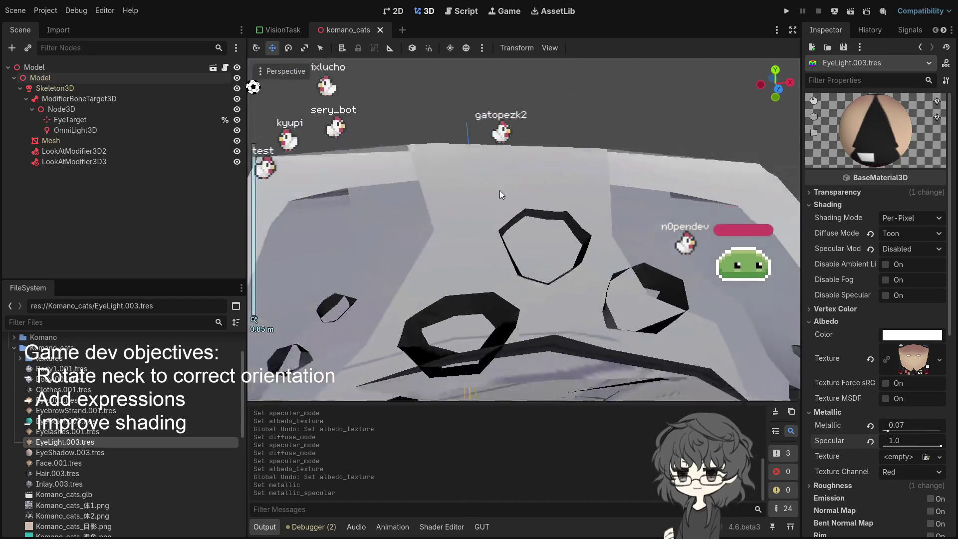
pyautogui.scroll(-3, 499, 190)
pyautogui.scroll(-3, 506, 179)
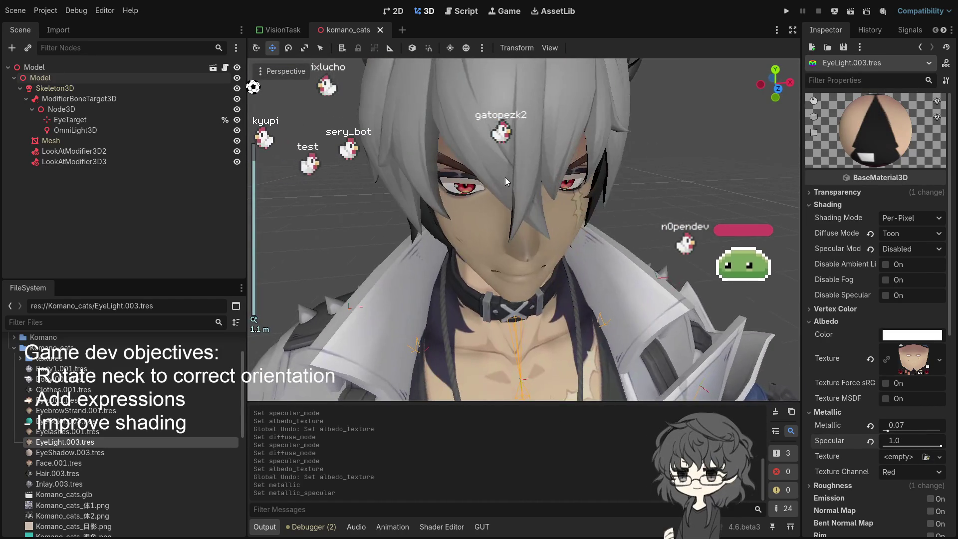
pyautogui.moveTo(488, 187); pyautogui.dragTo(480, 166)
pyautogui.click(85, 452)
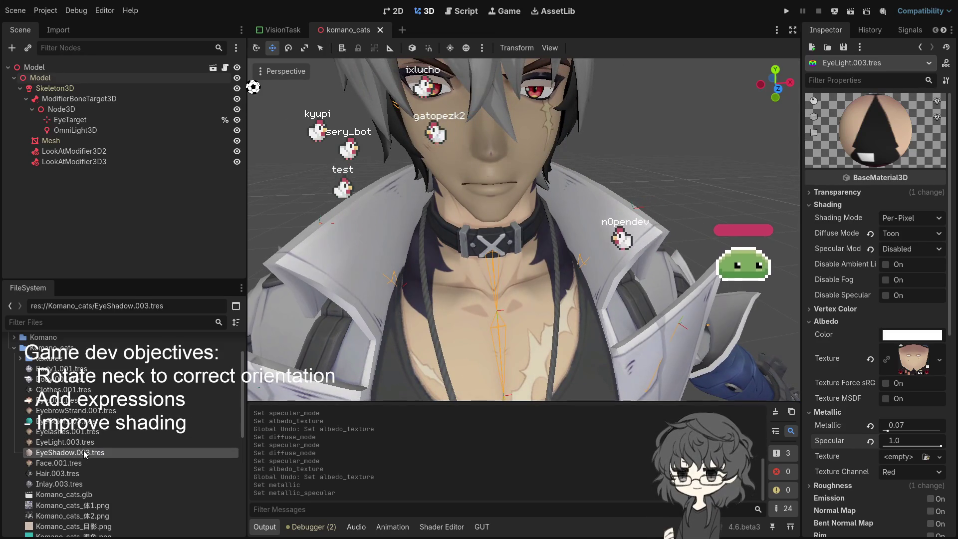
# Step: Tweak the albedo colour of EyeShadow.003, via its Transparency, Vertex Color and Albedo sections, and EyeColor.003
pyautogui.click(846, 193)
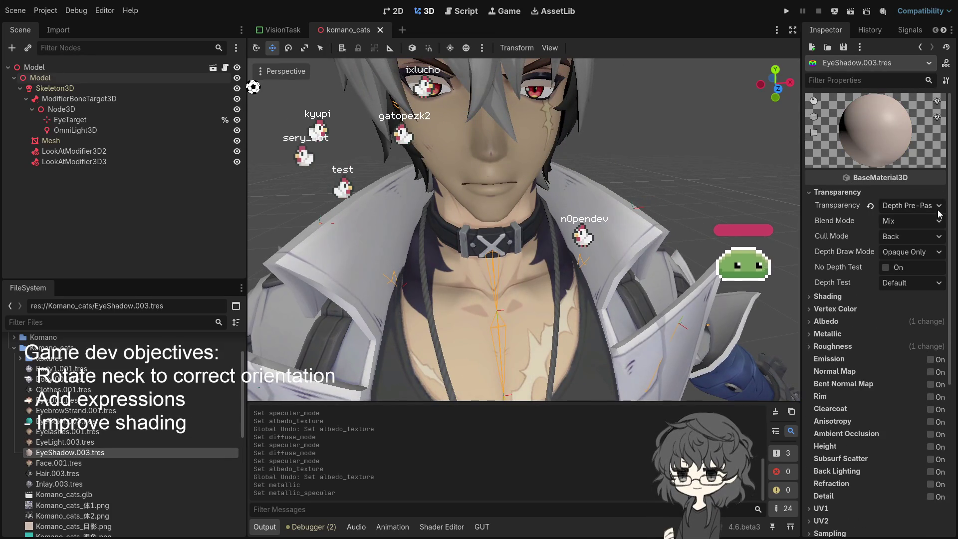
pyautogui.click(818, 310)
pyautogui.click(848, 351)
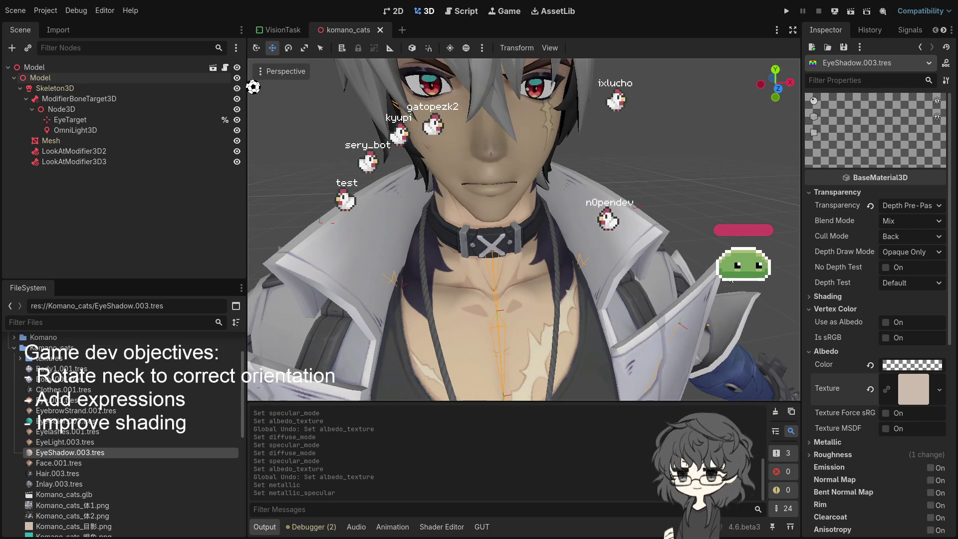
pyautogui.click(80, 421)
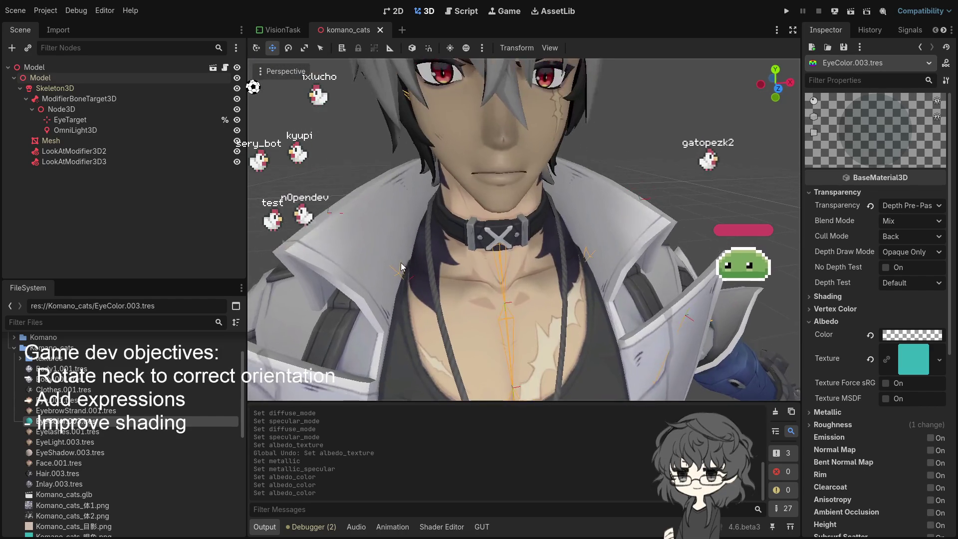
pyautogui.click(67, 433)
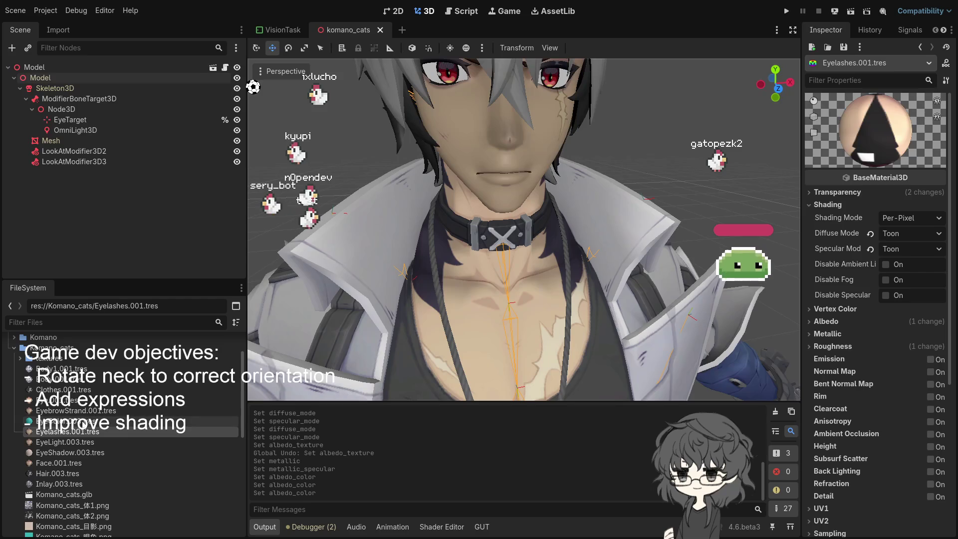
# Step: Set EyeColor.003's Metallic to 0.28 with Specular 1.0
pyautogui.press('Up')
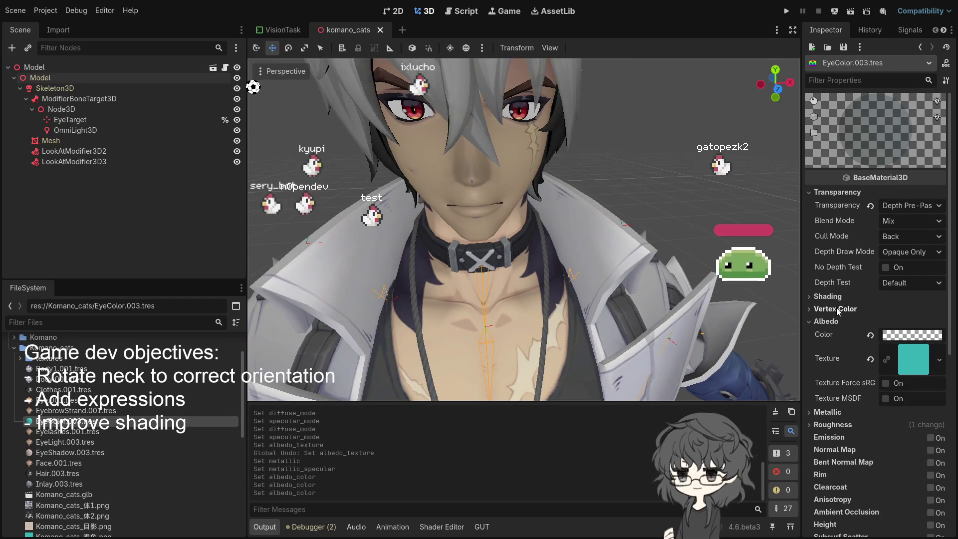
pyautogui.click(828, 412)
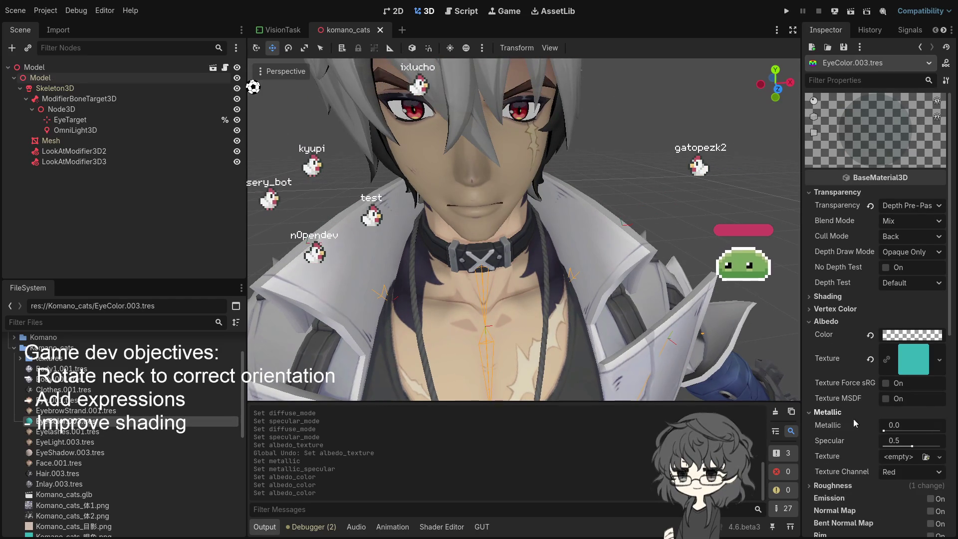
pyautogui.moveTo(887, 434)
pyautogui.mouseDown()
pyautogui.moveTo(917, 432)
pyautogui.moveTo(900, 432)
pyautogui.moveTo(915, 449)
pyautogui.mouseUp()
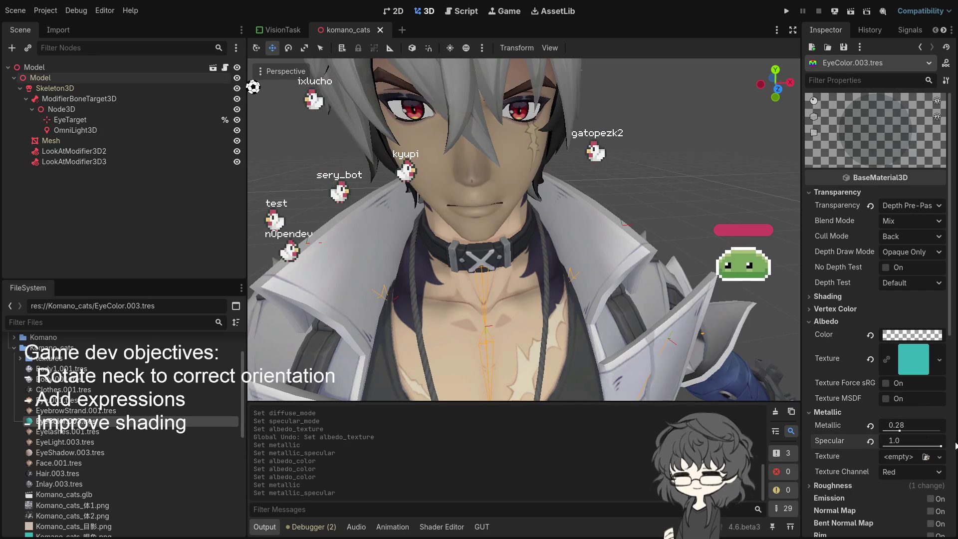
pyautogui.scroll(-10, 543, 334)
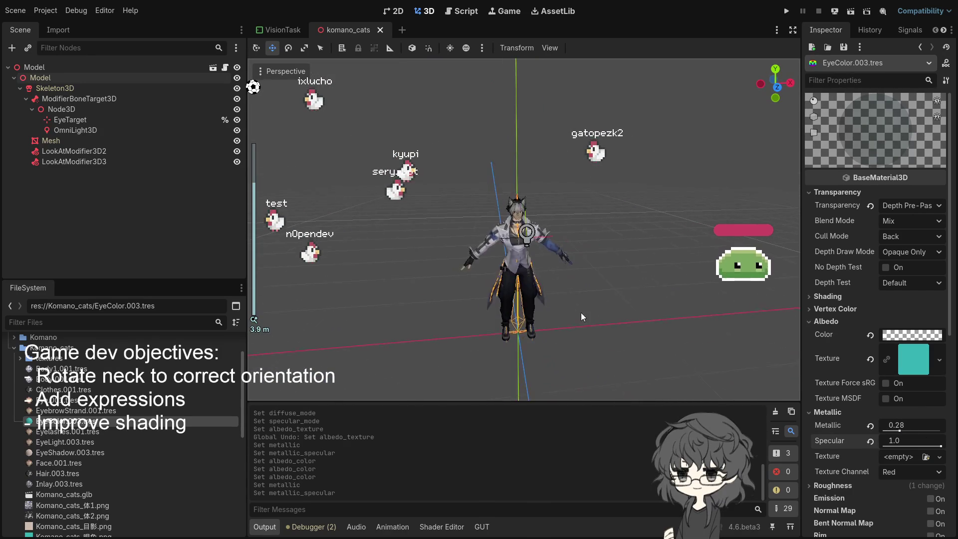
pyautogui.scroll(4, 566, 313)
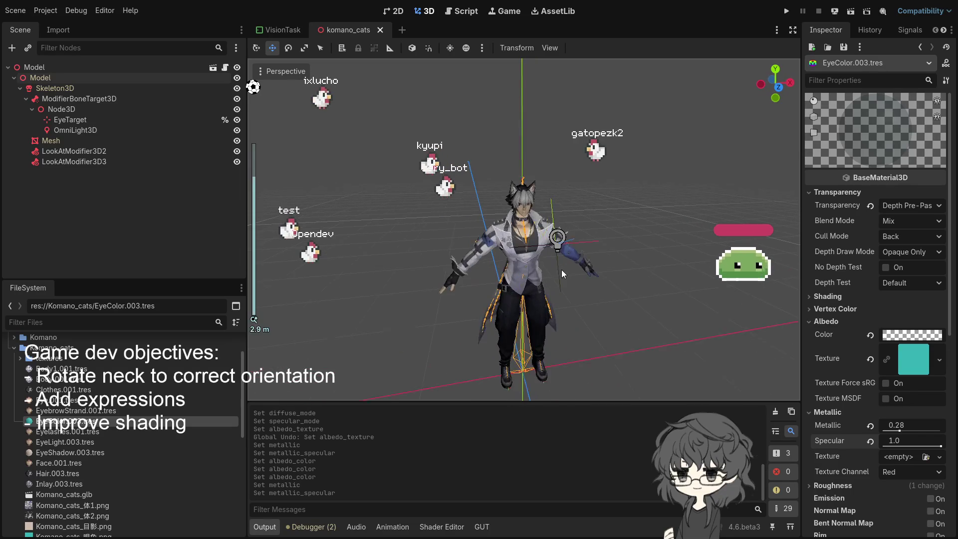
# Step: Switch EyeLight.003's specular shading to Toon after briefly trying SchlickGGX
pyautogui.click(79, 433)
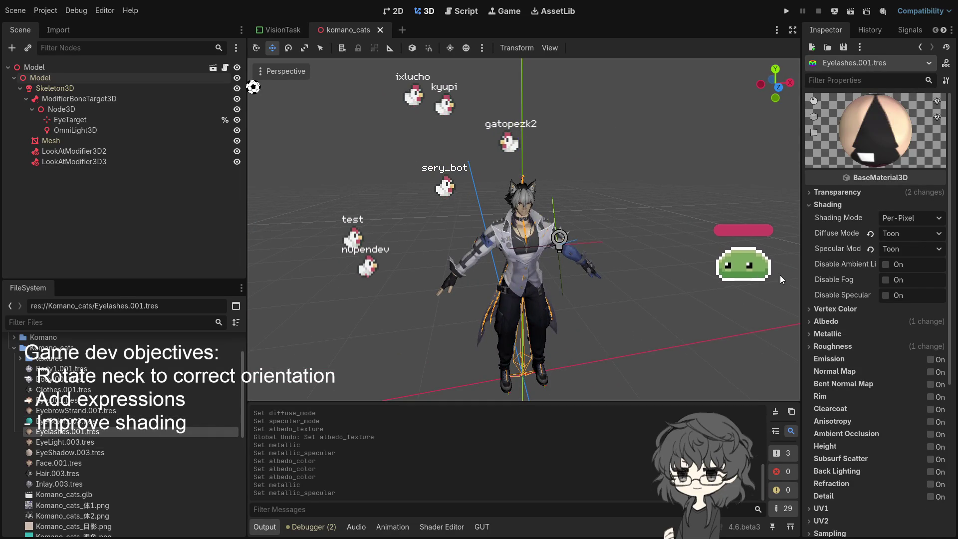
pyautogui.click(71, 443)
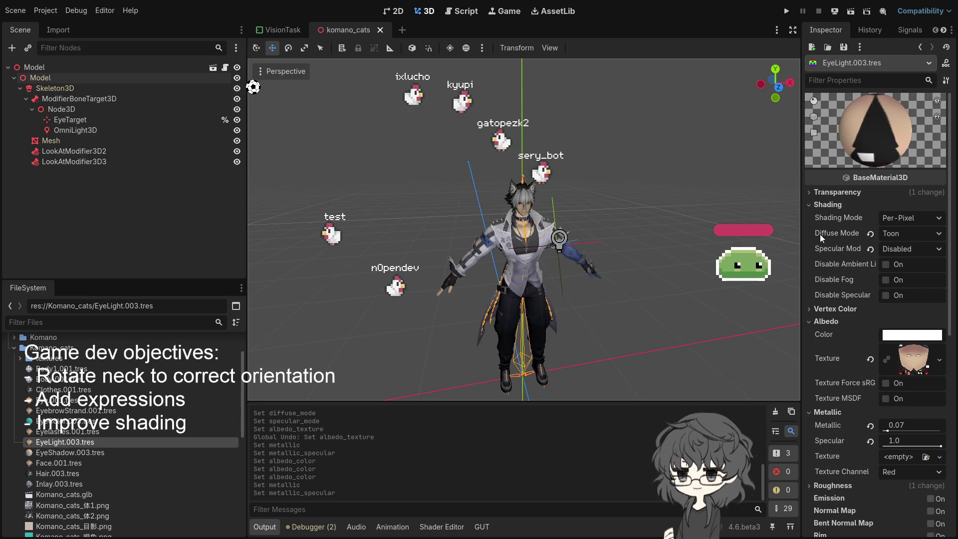
pyautogui.scroll(5, 647, 260)
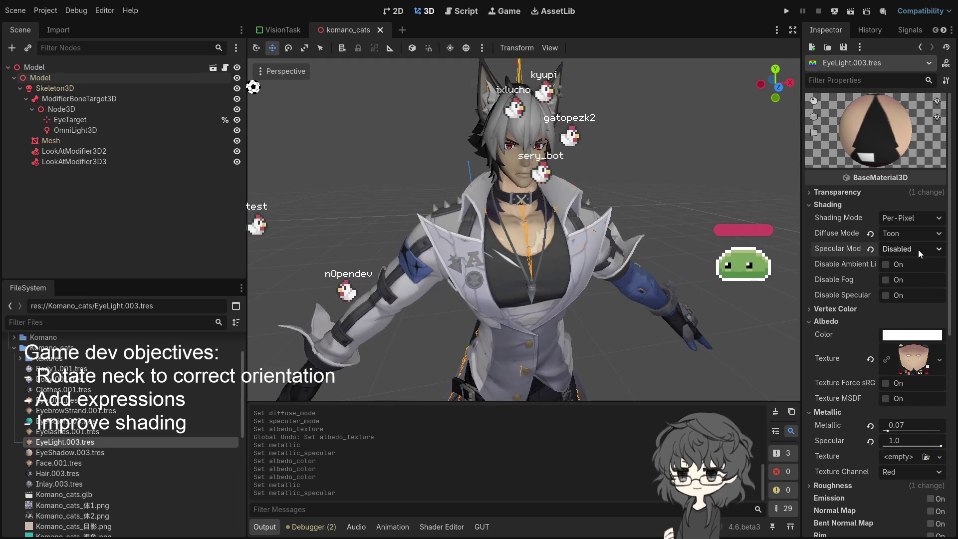
pyautogui.scroll(5, 599, 235)
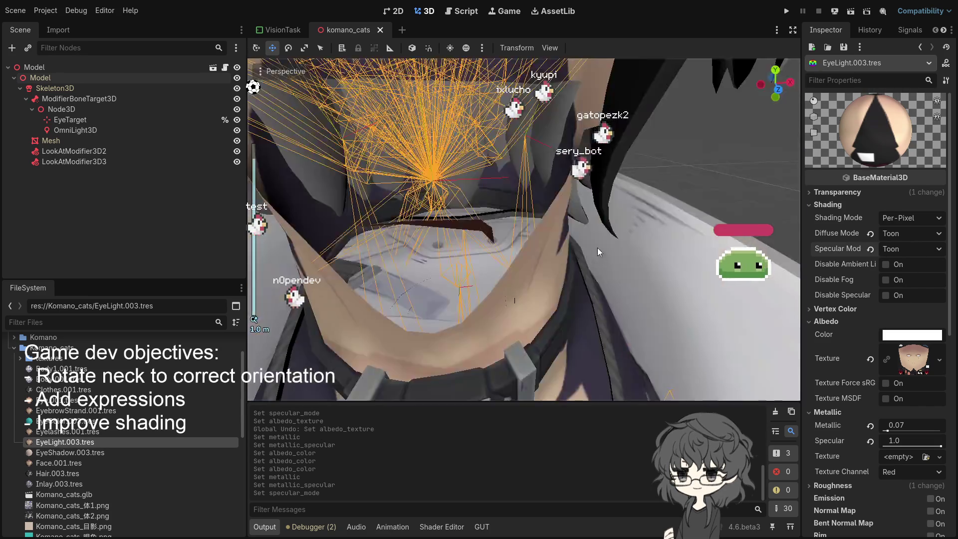
pyautogui.scroll(-2, 598, 245)
pyautogui.click(903, 248)
pyautogui.click(915, 268)
pyautogui.click(912, 249)
pyautogui.click(911, 280)
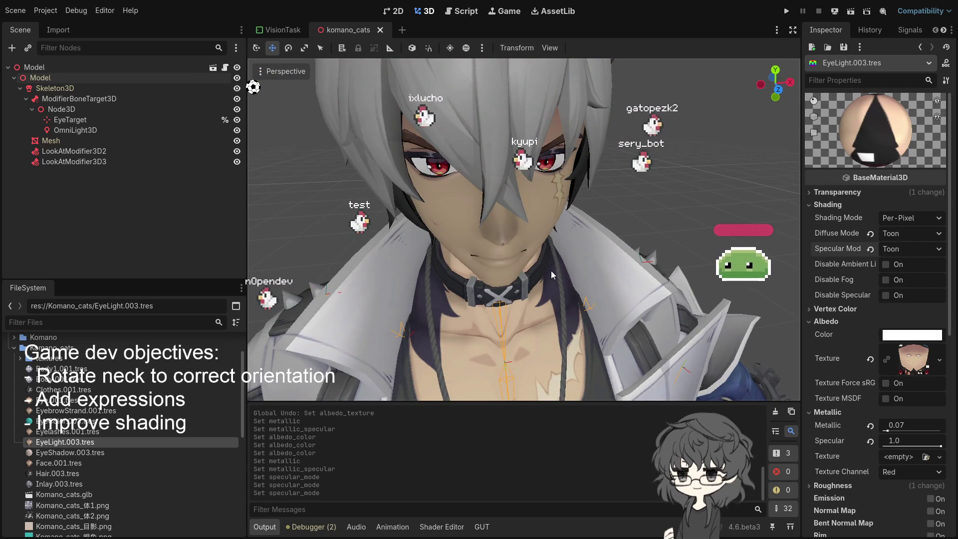
pyautogui.click(74, 453)
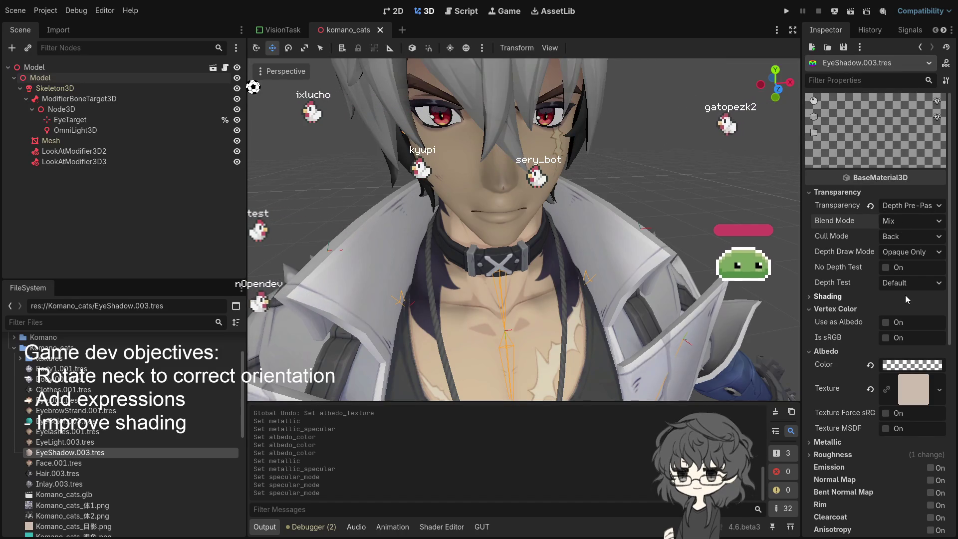
# Step: Set the Face.001 material's diffuse and specular shading to Toon
pyautogui.click(70, 463)
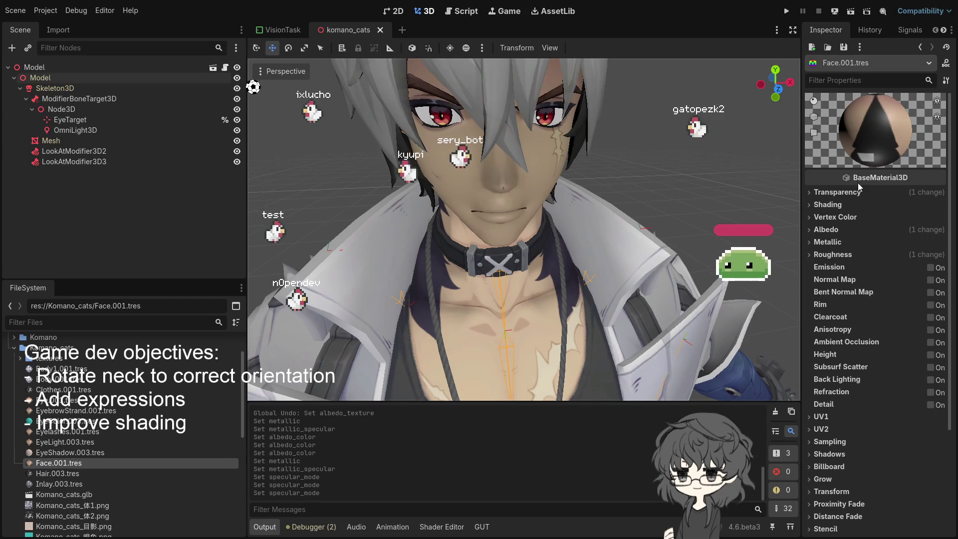
pyautogui.click(834, 207)
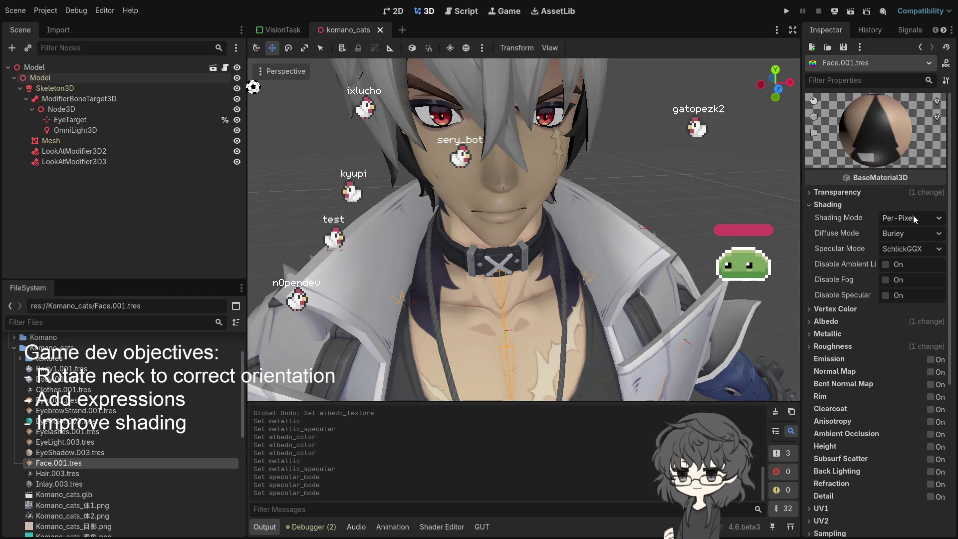
pyautogui.click(907, 233)
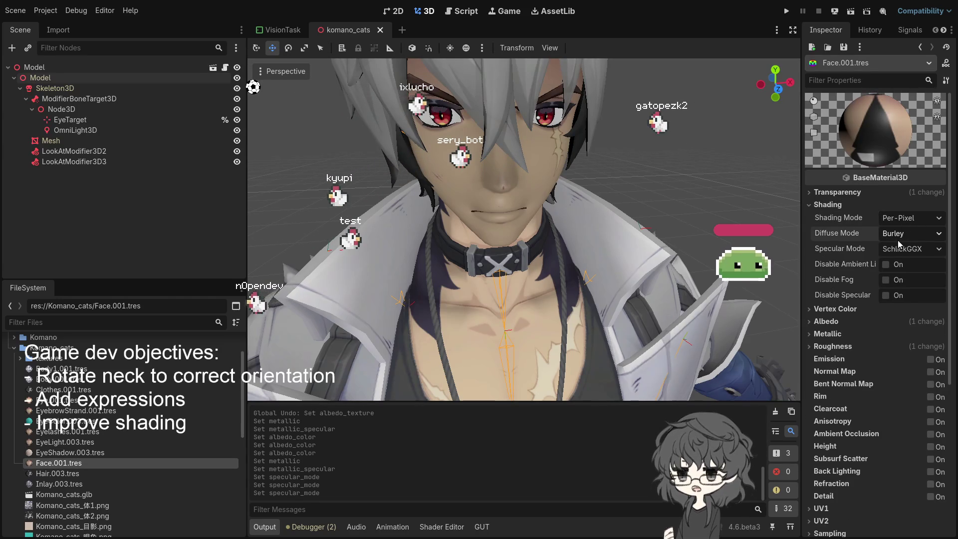
pyautogui.click(908, 287)
pyautogui.click(909, 250)
pyautogui.click(918, 292)
pyautogui.scroll(-6, 699, 255)
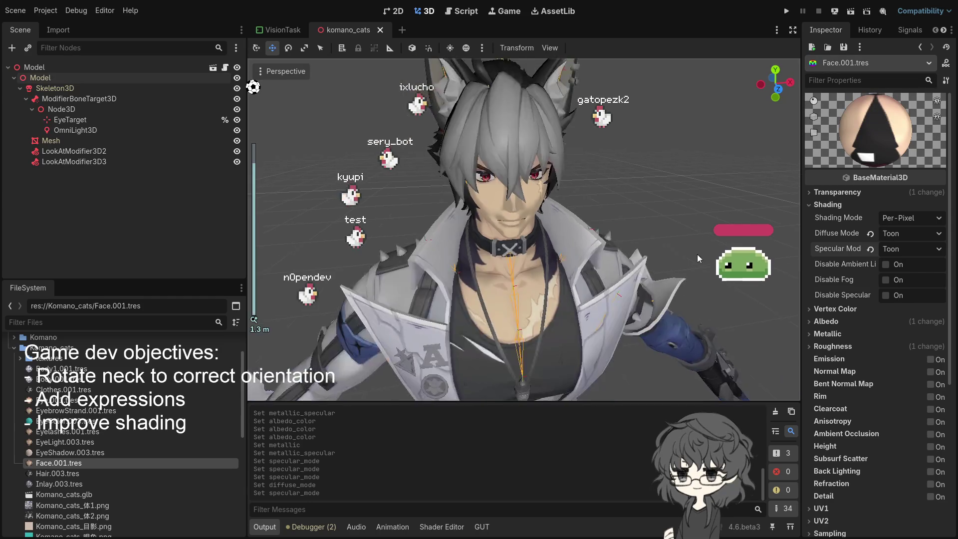
pyautogui.scroll(4, 665, 233)
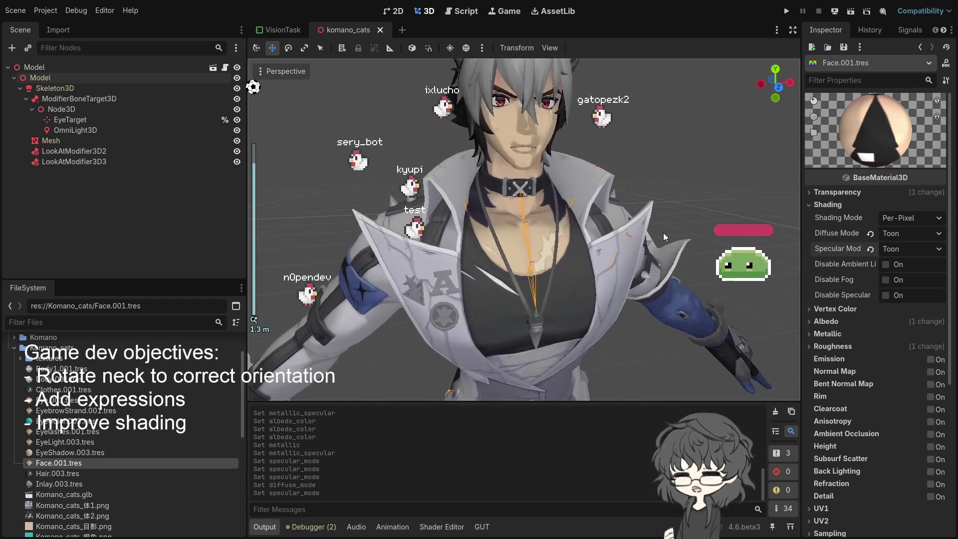
# Step: Tune the face material's specular and raise its roughness to about 0.7
pyautogui.click(837, 334)
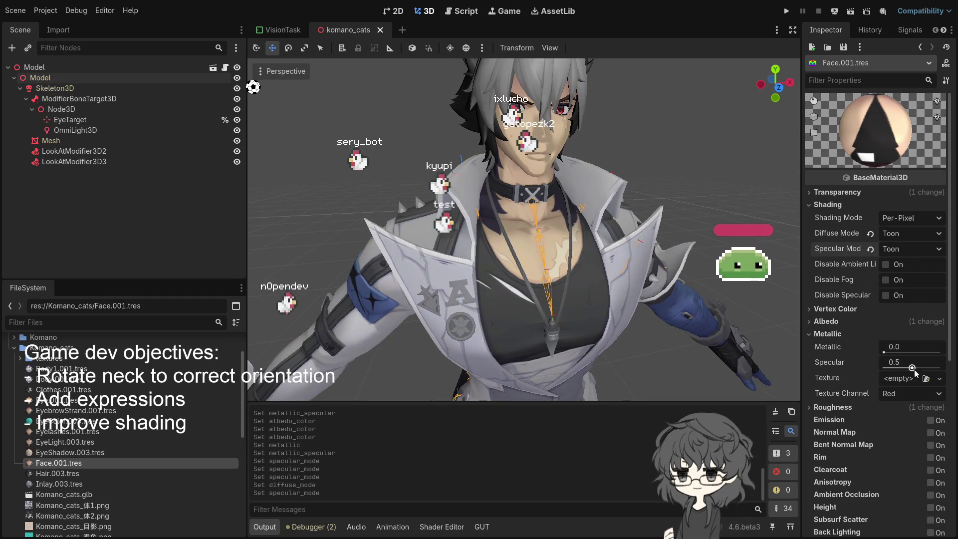
pyautogui.moveTo(912, 368)
pyautogui.mouseDown()
pyautogui.moveTo(902, 370)
pyautogui.moveTo(913, 371)
pyautogui.mouseUp()
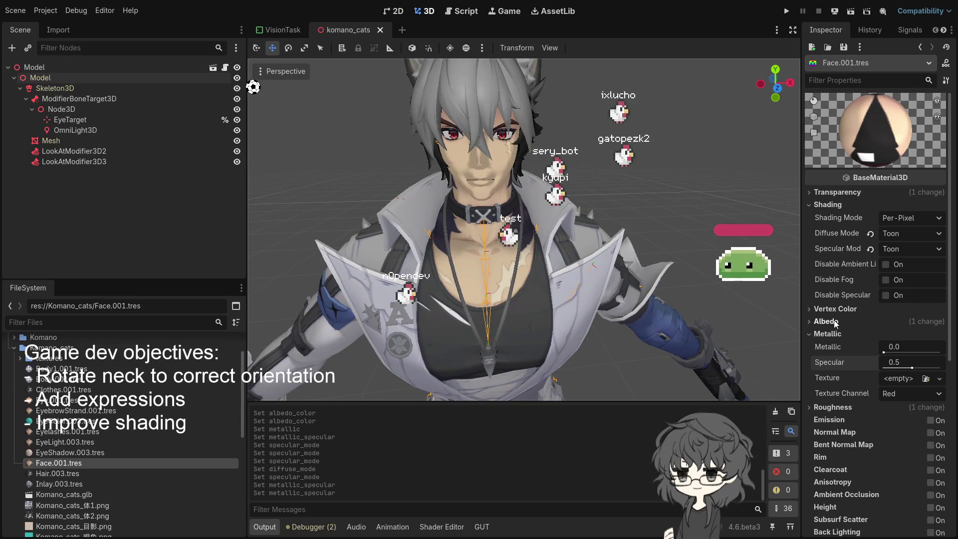
pyautogui.click(831, 410)
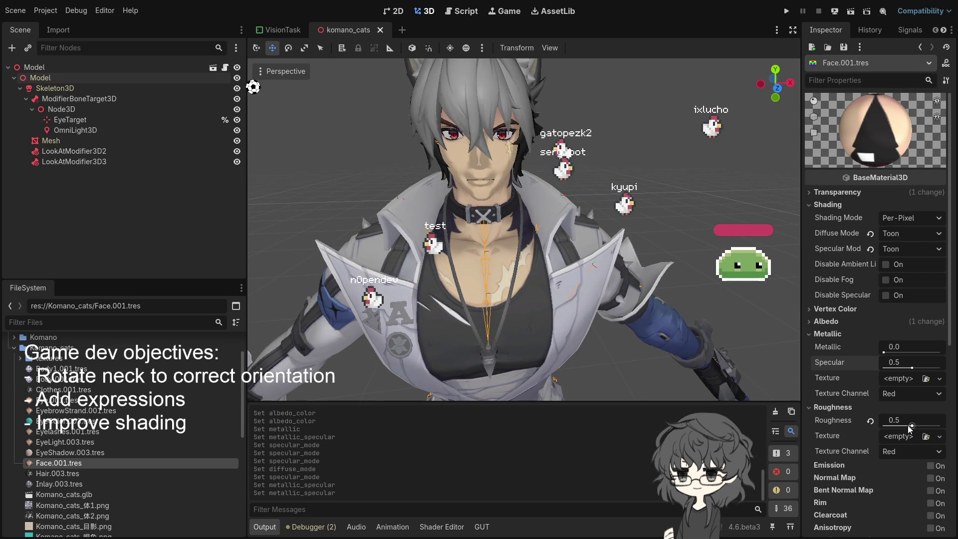
pyautogui.moveTo(912, 427); pyautogui.dragTo(921, 425)
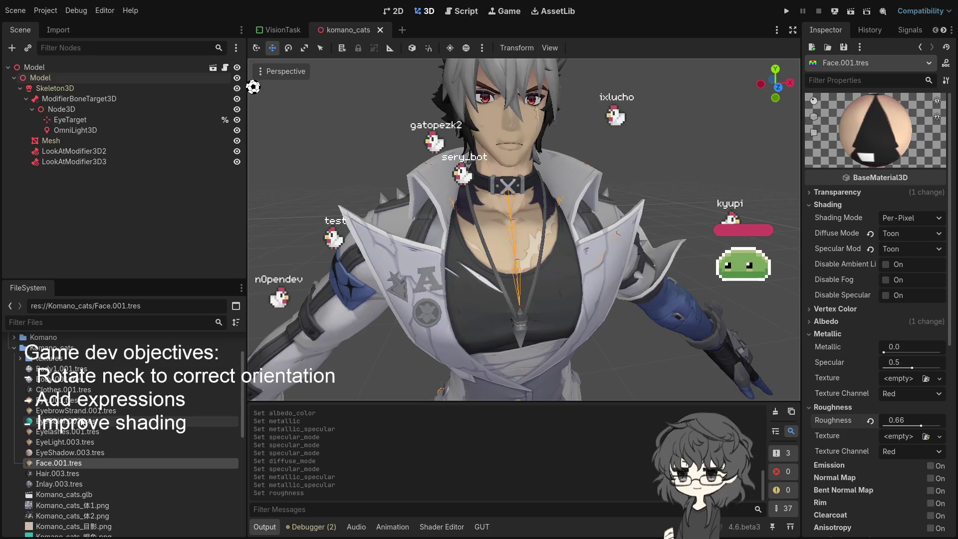
pyautogui.click(72, 383)
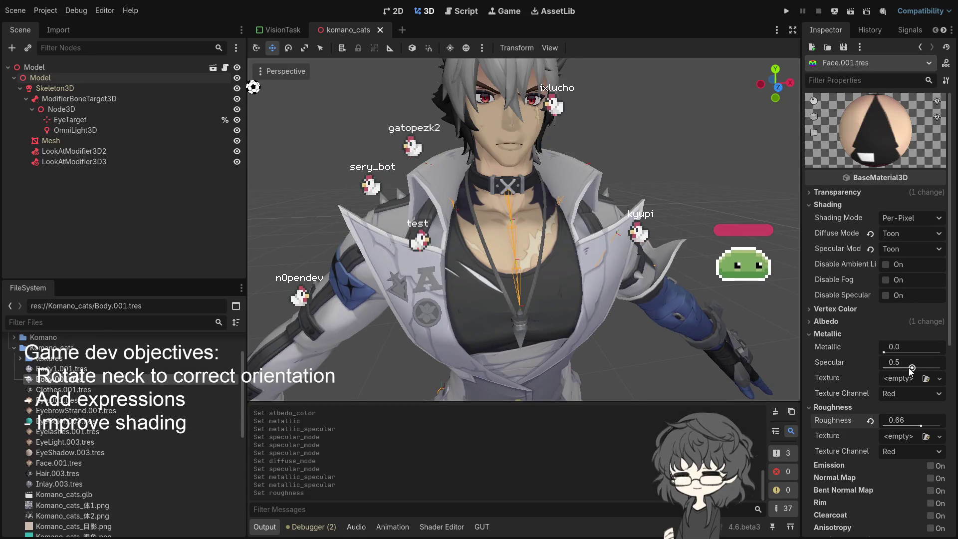
pyautogui.moveTo(912, 368); pyautogui.dragTo(913, 368)
pyautogui.moveTo(921, 427); pyautogui.dragTo(924, 428)
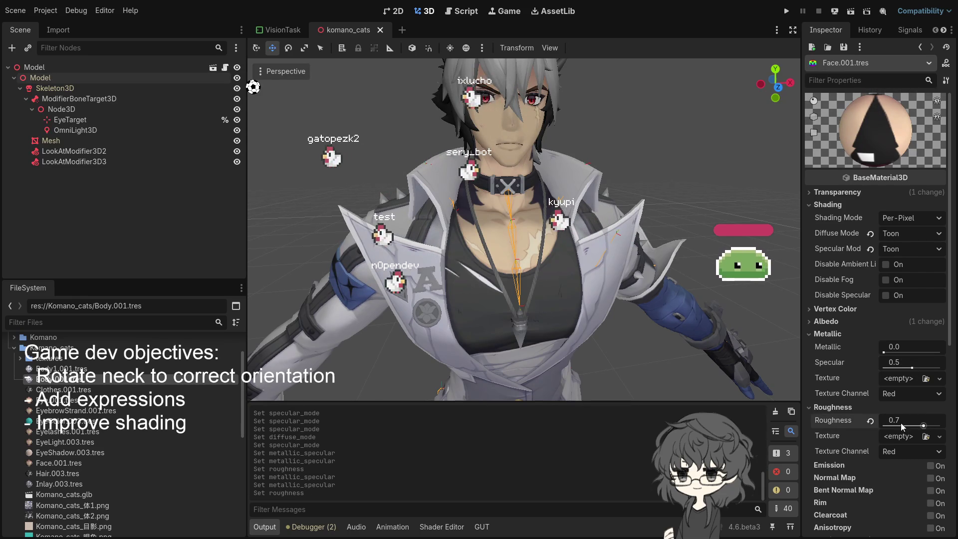
pyautogui.click(920, 47)
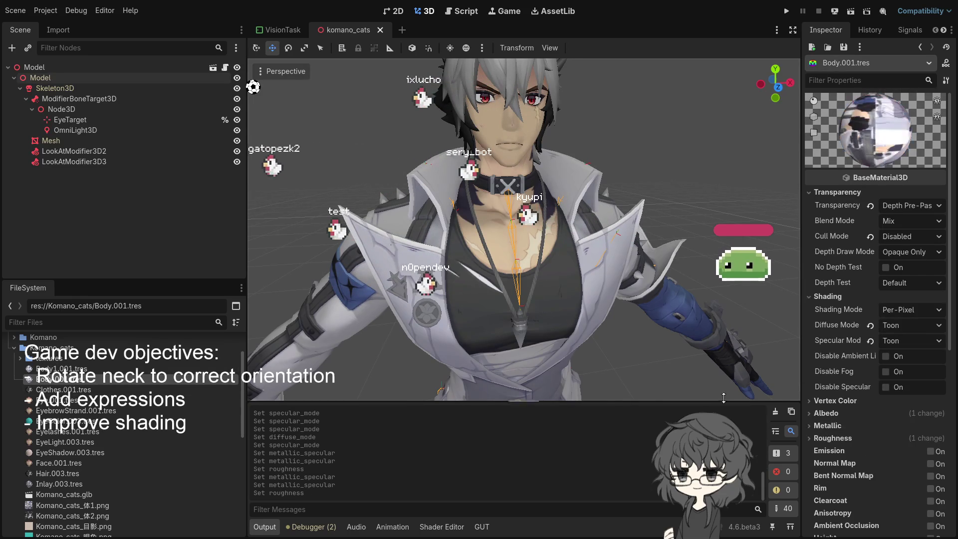
# Step: Raise Body.001's roughness to 0.7 and orbit to view the model from the front
pyautogui.click(839, 438)
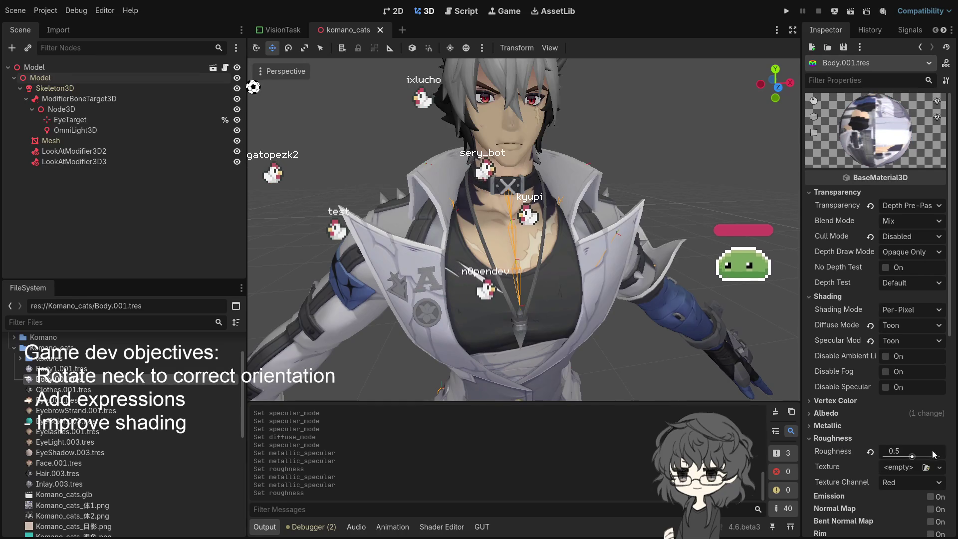
pyautogui.moveTo(911, 458); pyautogui.dragTo(928, 456)
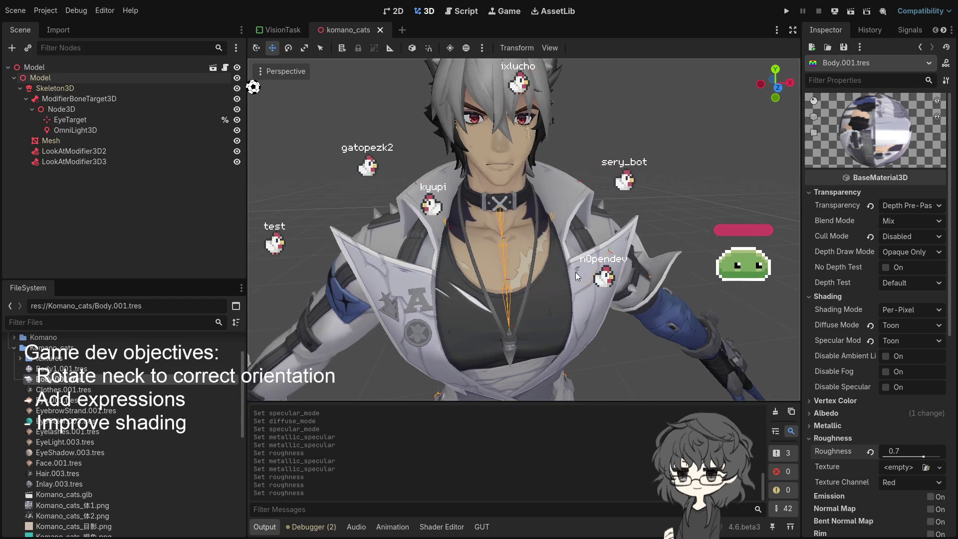
pyautogui.scroll(5, 501, 271)
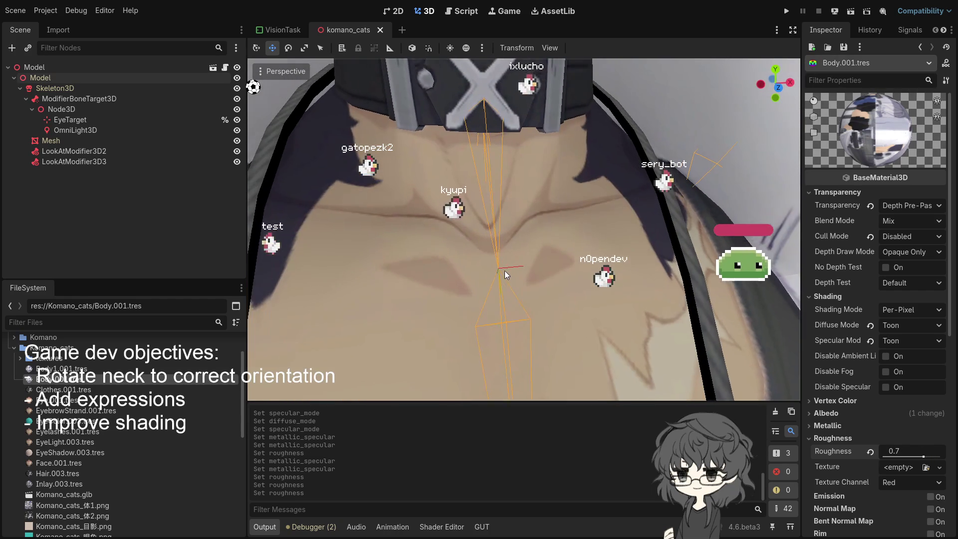
pyautogui.scroll(-6, 333, 229)
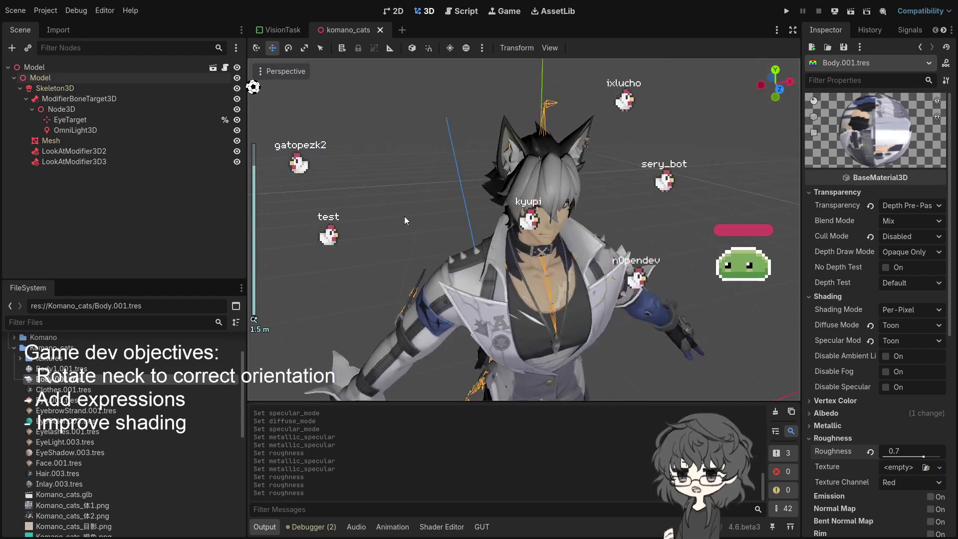
pyautogui.moveTo(404, 220); pyautogui.dragTo(352, 253)
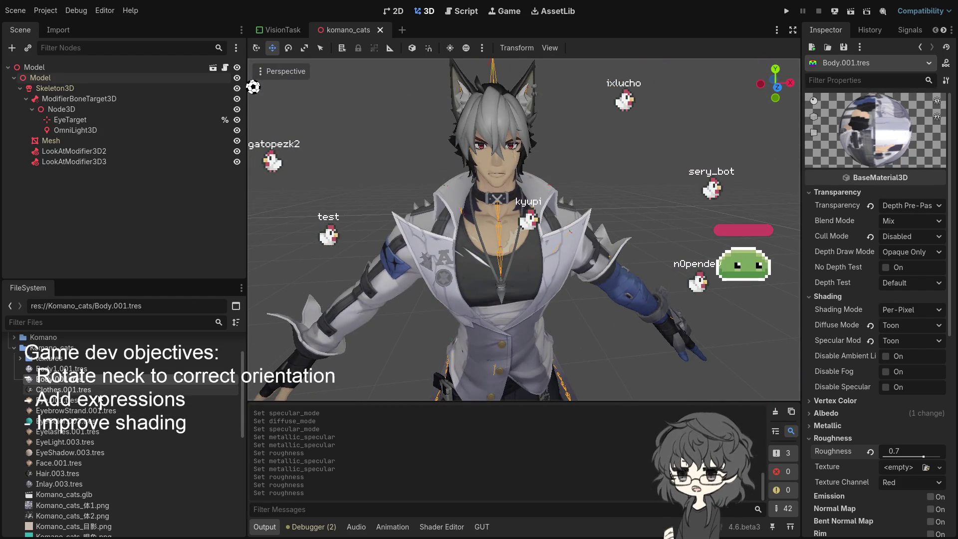
pyautogui.scroll(-2, 99, 394)
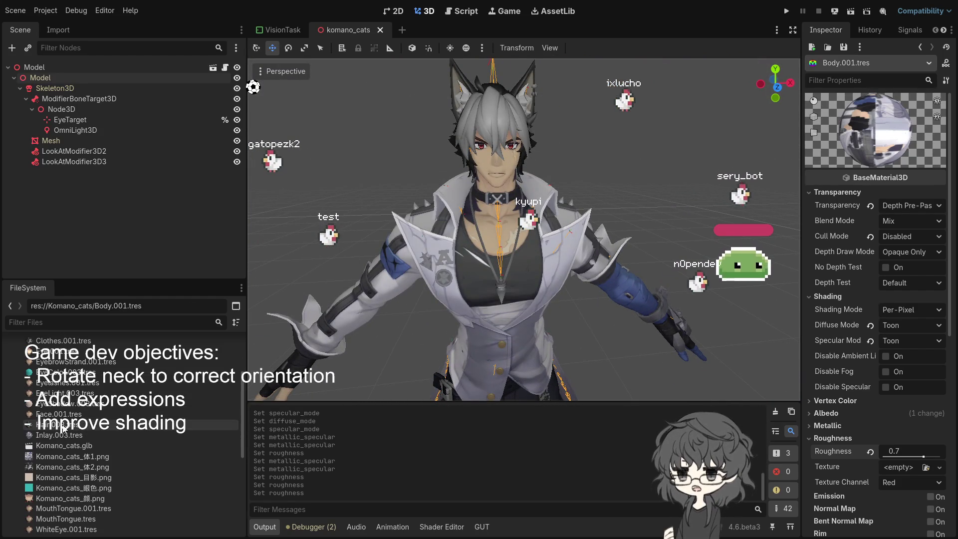
pyautogui.click(74, 394)
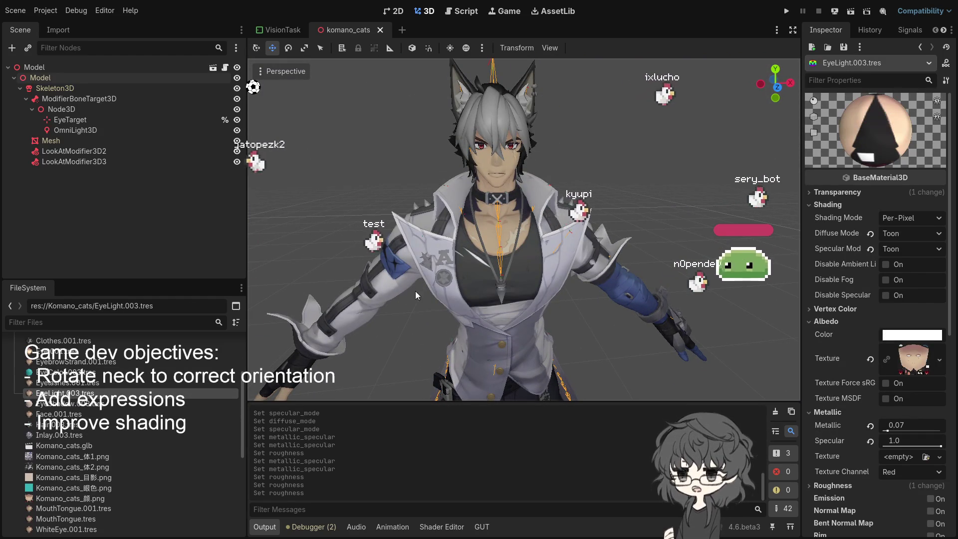
# Step: Zoom in to inspect the neck, then select EyeShadow.003 and Hair.003 materials
pyautogui.scroll(5, 425, 286)
pyautogui.scroll(-3, 536, 248)
pyautogui.scroll(3, 547, 243)
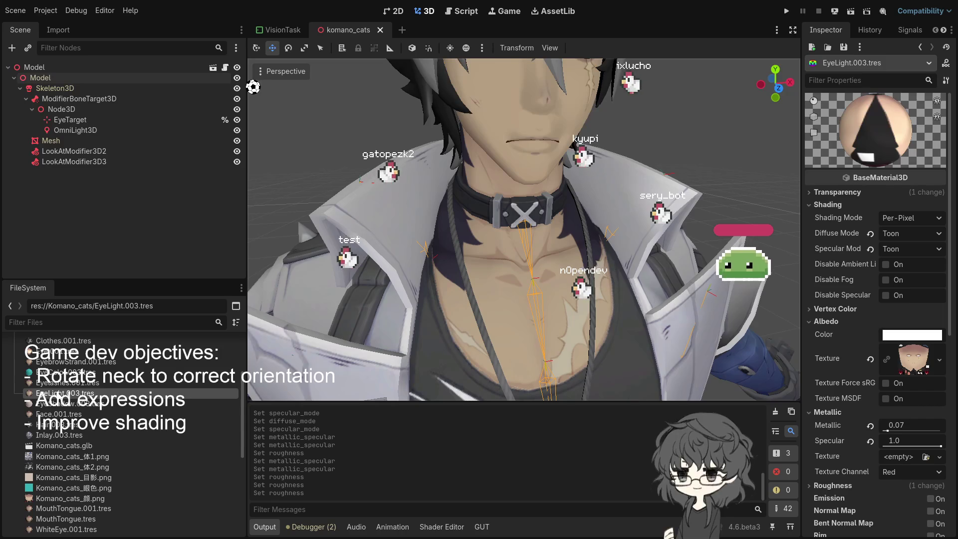
pyautogui.scroll(-5, 511, 242)
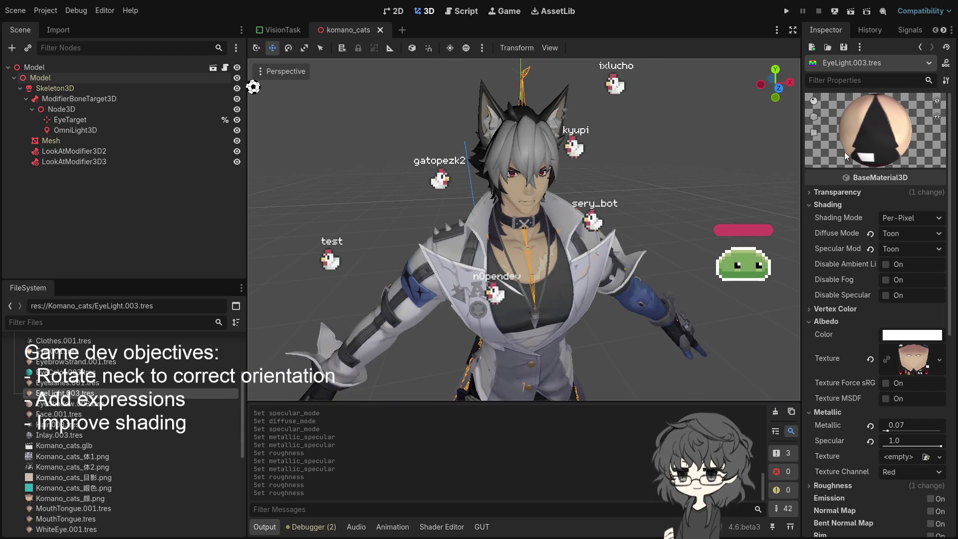
pyautogui.click(80, 405)
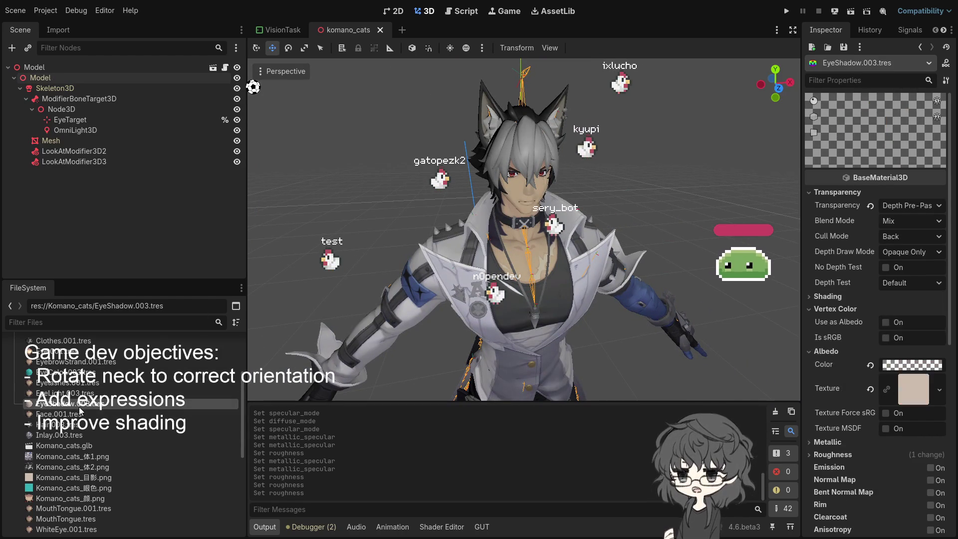
pyautogui.click(63, 425)
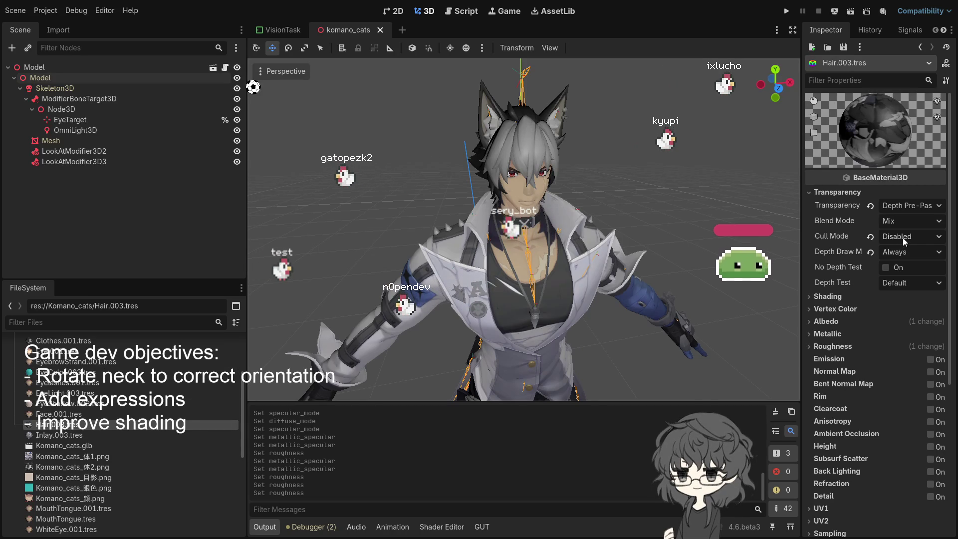
# Step: Set Hair.003's roughness to 0.6, orbiting to check the hair from several angles
pyautogui.click(847, 294)
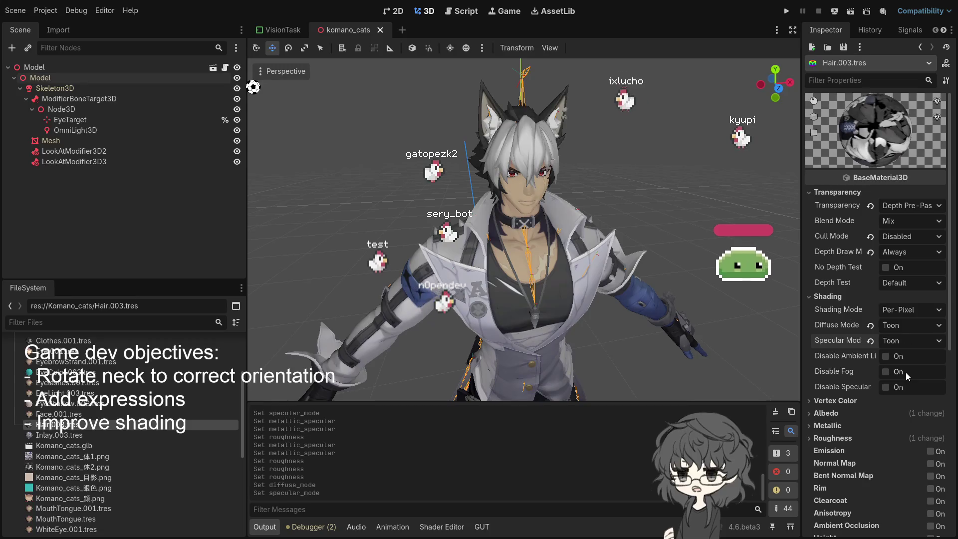
pyautogui.moveTo(677, 265)
pyautogui.mouseDown()
pyautogui.moveTo(651, 267)
pyautogui.moveTo(637, 283)
pyautogui.moveTo(653, 264)
pyautogui.mouseUp()
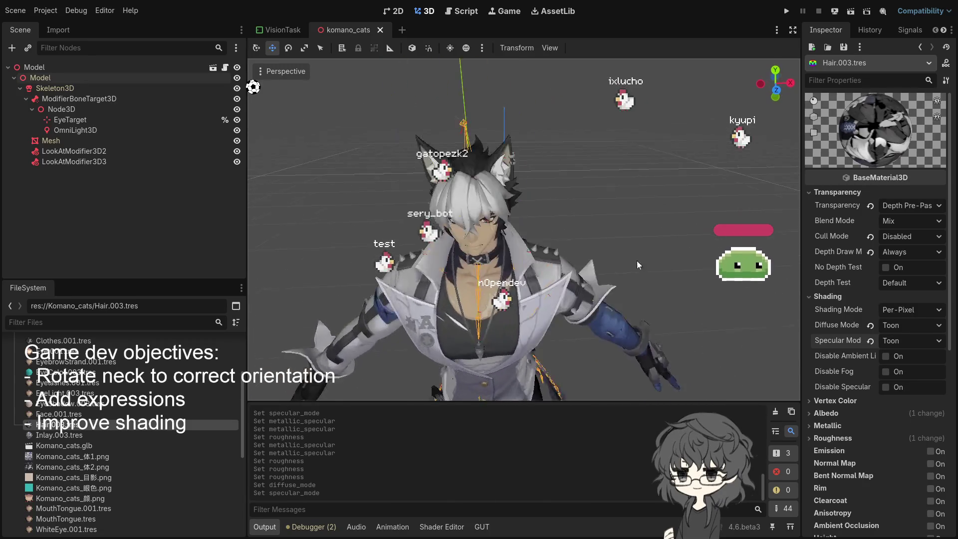
pyautogui.scroll(5, 654, 265)
pyautogui.scroll(3, 639, 259)
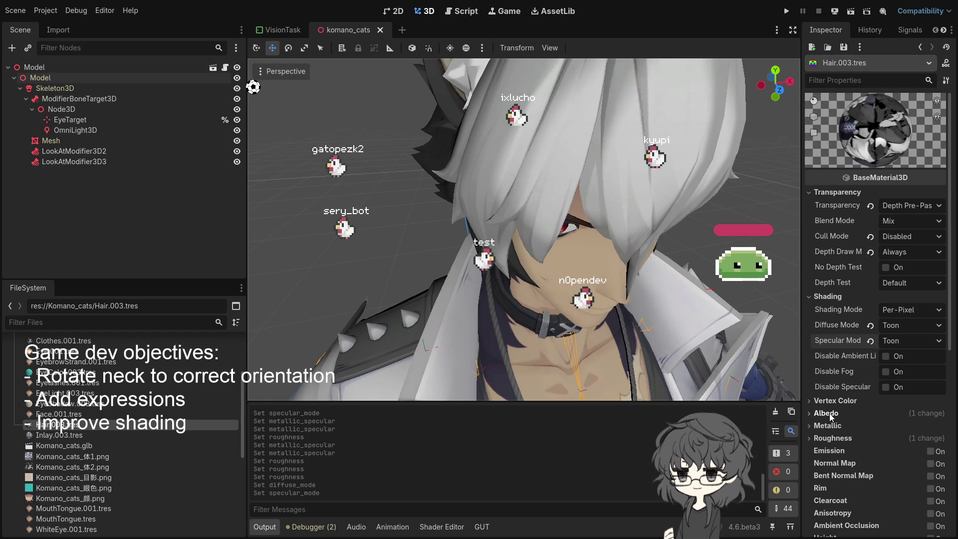
pyautogui.click(837, 438)
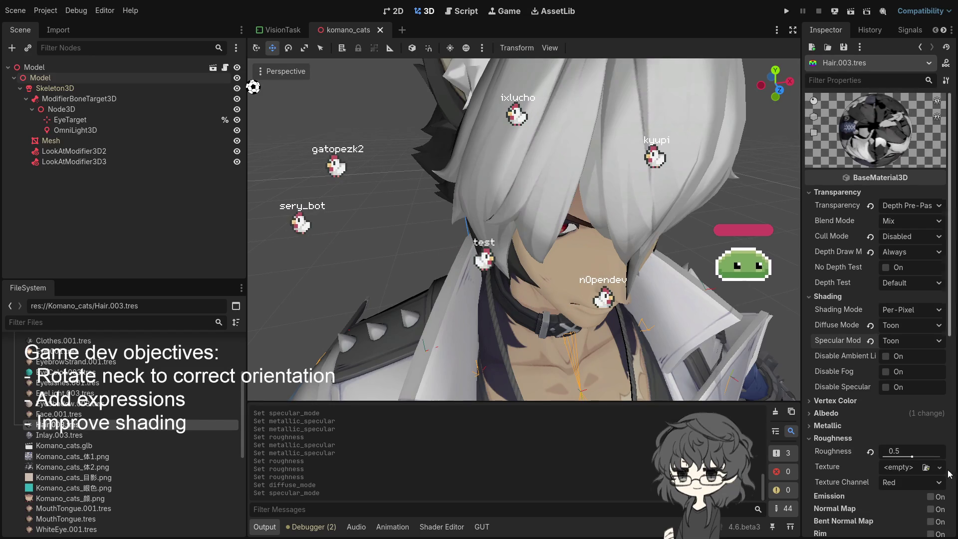
pyautogui.click(920, 458)
pyautogui.moveTo(925, 457); pyautogui.dragTo(914, 451)
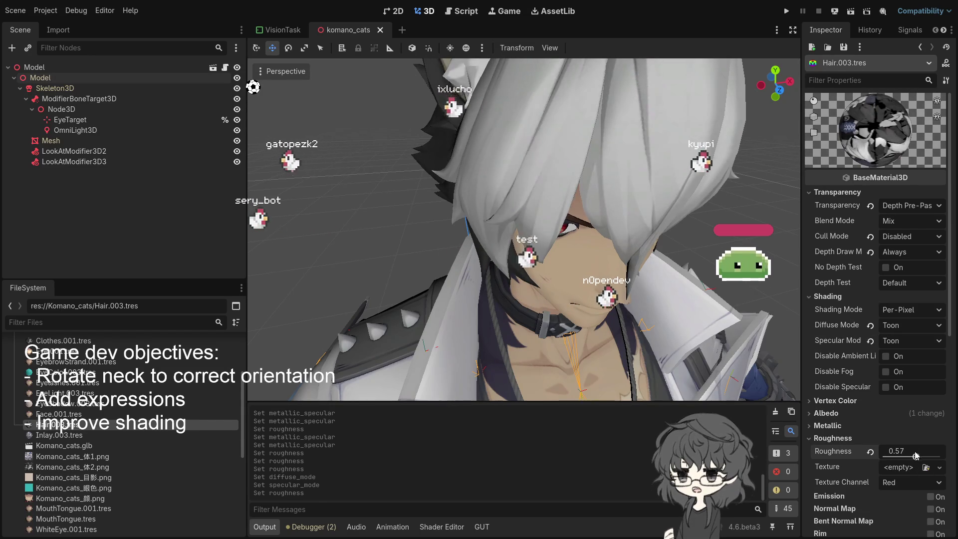
pyautogui.scroll(-5, 643, 265)
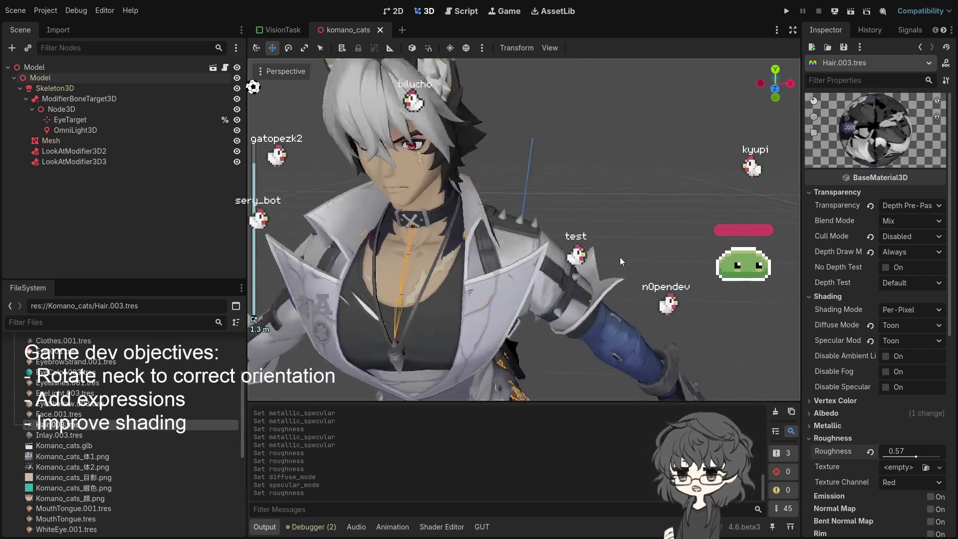
pyautogui.moveTo(652, 272); pyautogui.dragTo(671, 285)
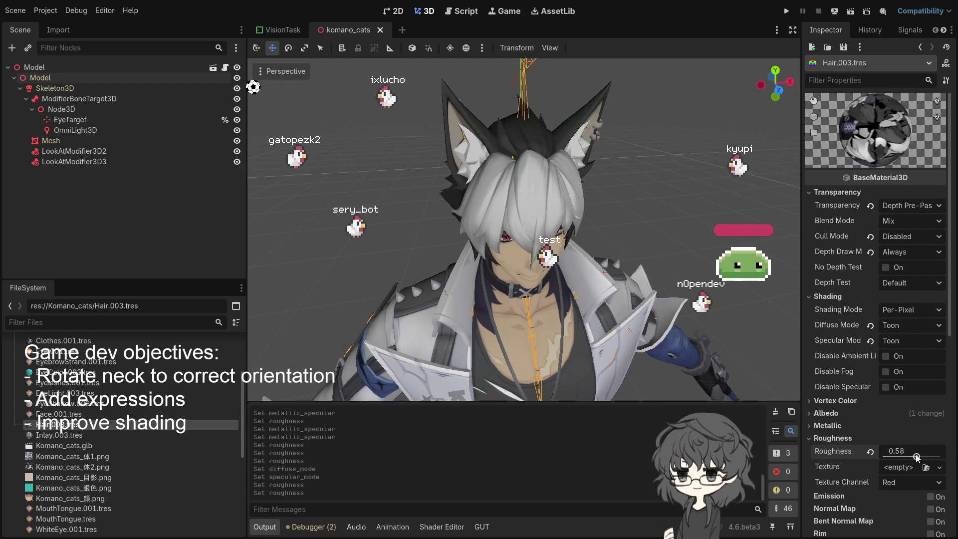
pyautogui.moveTo(914, 456)
pyautogui.mouseDown()
pyautogui.moveTo(947, 455)
pyautogui.moveTo(877, 451)
pyautogui.moveTo(939, 463)
pyautogui.moveTo(898, 471)
pyautogui.moveTo(912, 469)
pyautogui.mouseUp()
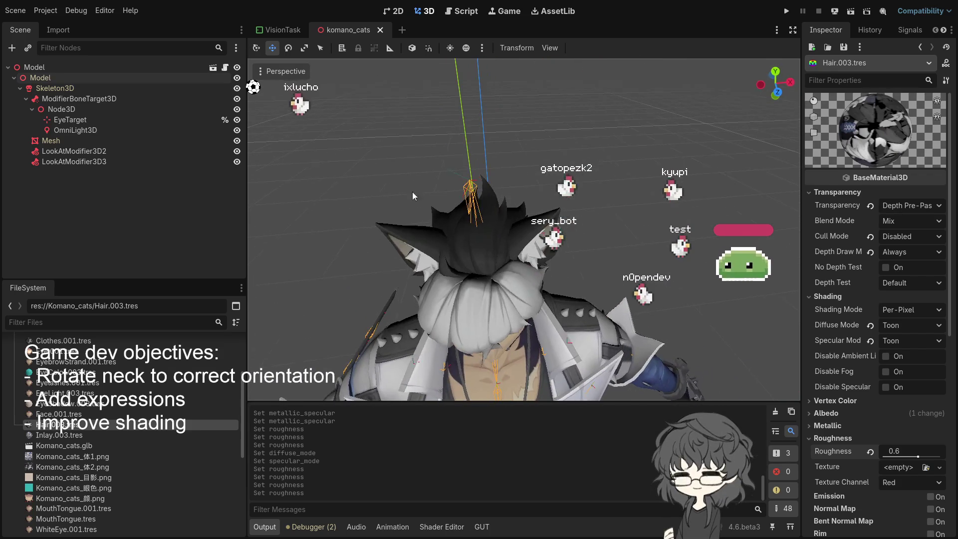
pyautogui.moveTo(519, 230); pyautogui.dragTo(559, 194)
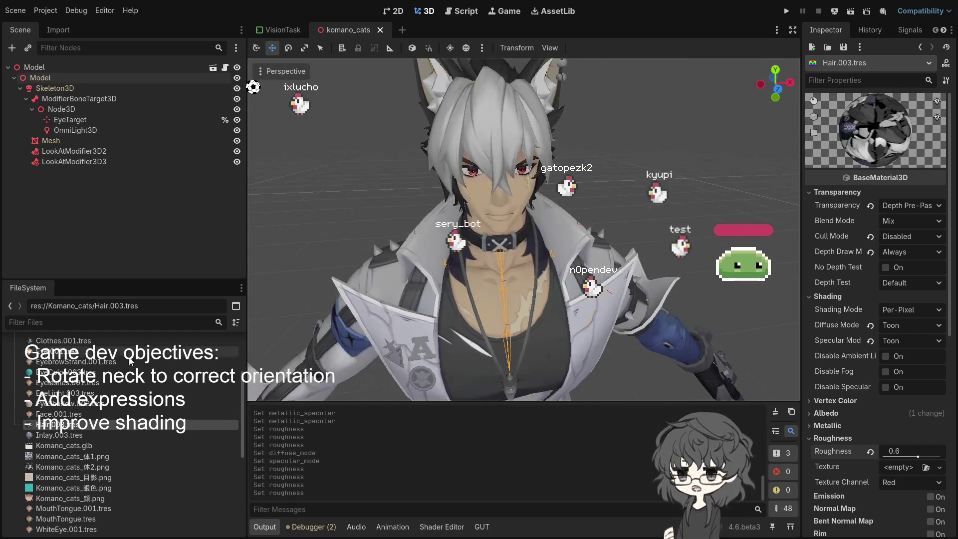
pyautogui.click(72, 438)
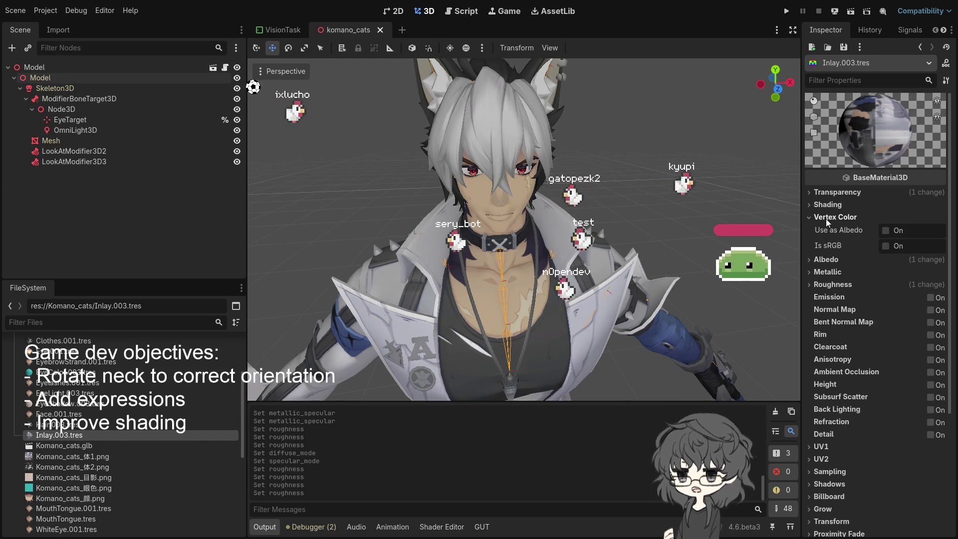
# Step: Raise the Inlay.003 material's Metallic value to 0.39
pyautogui.click(834, 229)
pyautogui.click(833, 229)
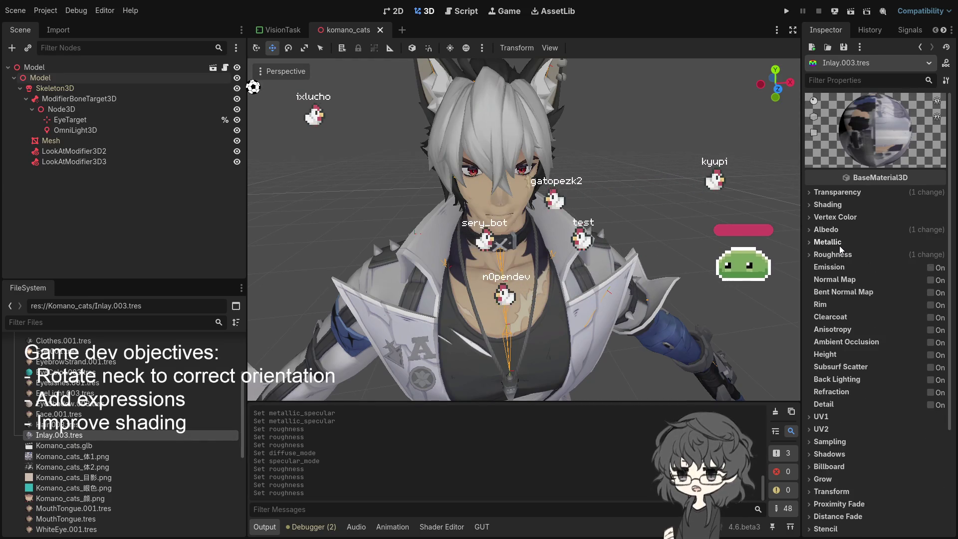
pyautogui.click(840, 242)
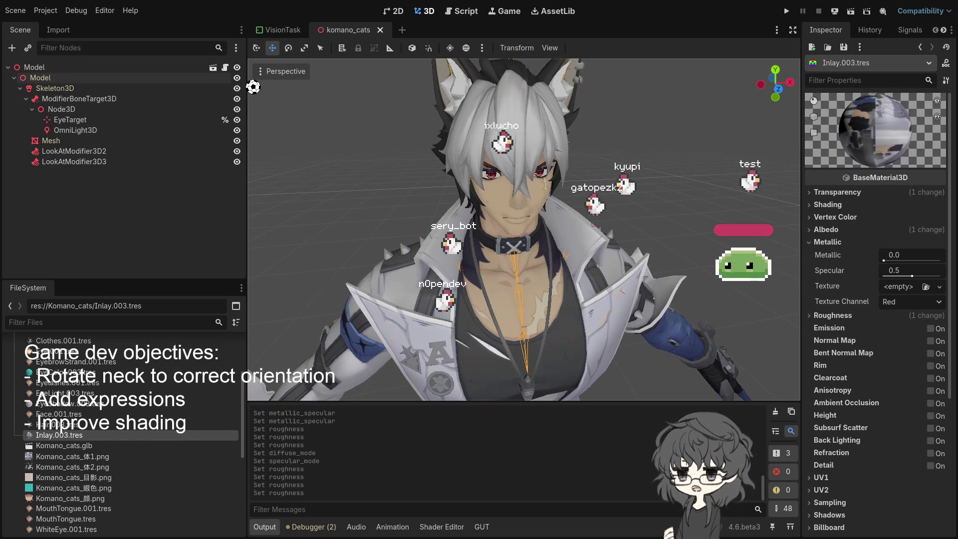
pyautogui.click(894, 261)
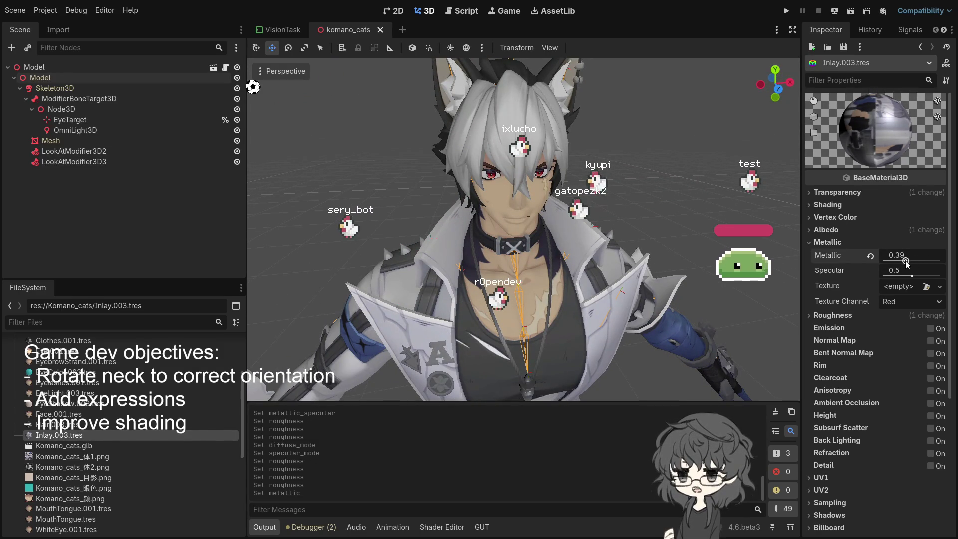
# Step: Switch the Inlay.003 material's diffuse shading to Toon
pyautogui.click(829, 204)
pyautogui.click(829, 205)
pyautogui.click(835, 192)
pyautogui.click(836, 192)
pyautogui.click(843, 218)
pyautogui.click(838, 217)
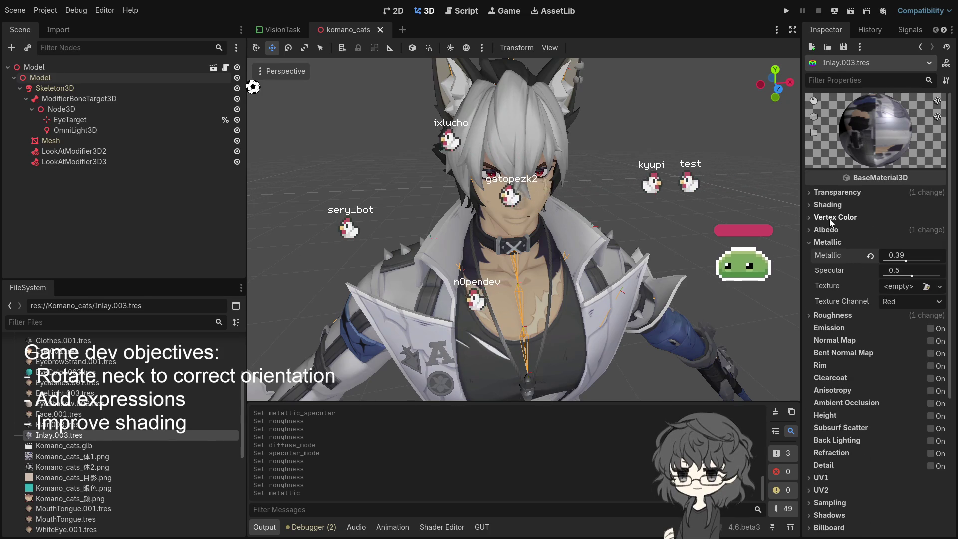
pyautogui.click(826, 231)
pyautogui.click(829, 229)
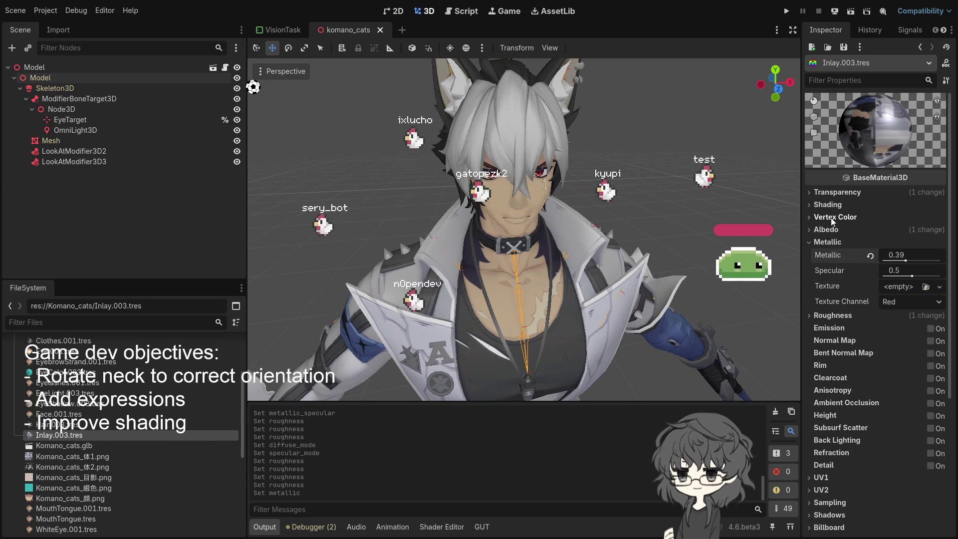
pyautogui.click(829, 205)
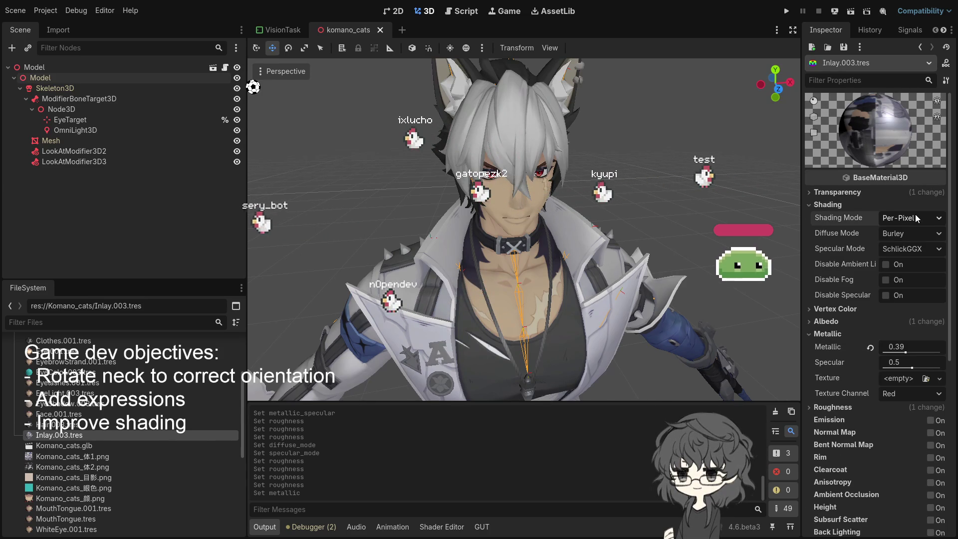
pyautogui.click(901, 288)
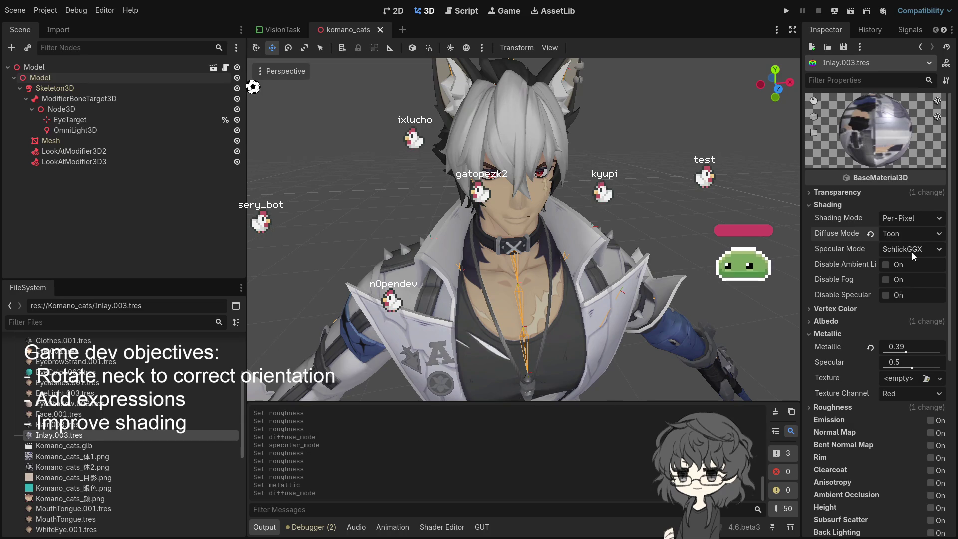
# Step: Set Inlay.003's Specular Mode to Toon, with Metallic 0.88 and Specular 0.8
pyautogui.click(907, 288)
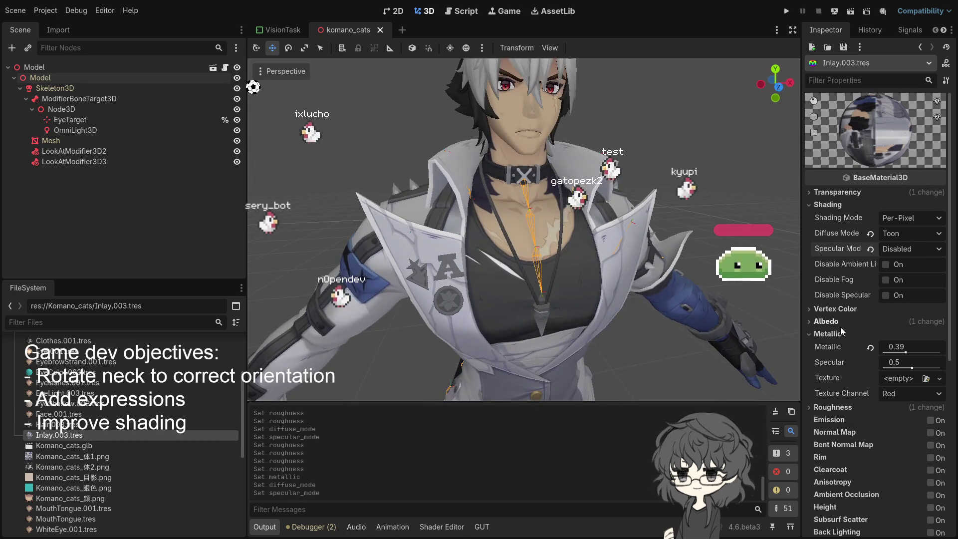
pyautogui.moveTo(905, 352)
pyautogui.mouseDown()
pyautogui.moveTo(929, 353)
pyautogui.moveTo(914, 367)
pyautogui.moveTo(932, 368)
pyautogui.moveTo(900, 368)
pyautogui.moveTo(941, 352)
pyautogui.moveTo(929, 353)
pyautogui.mouseUp()
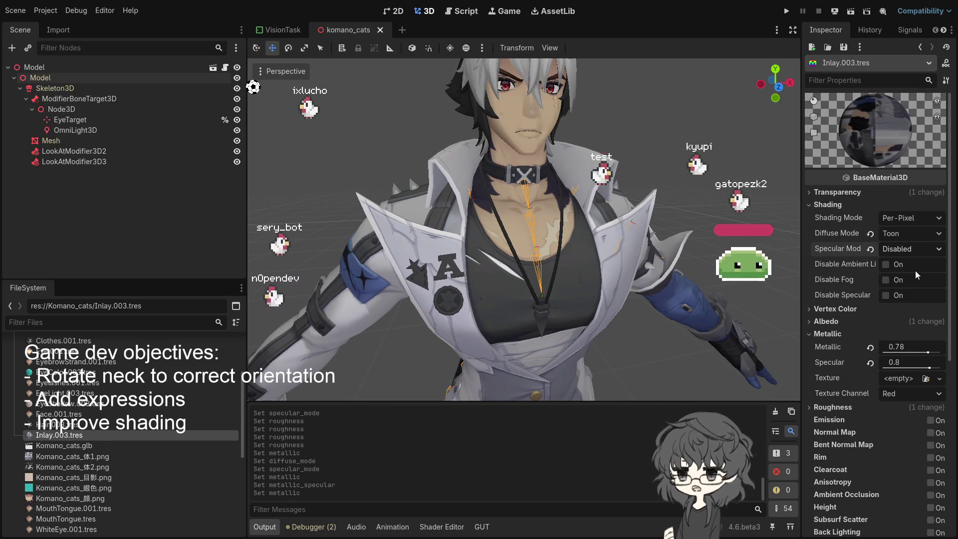
pyautogui.click(911, 249)
pyautogui.click(914, 279)
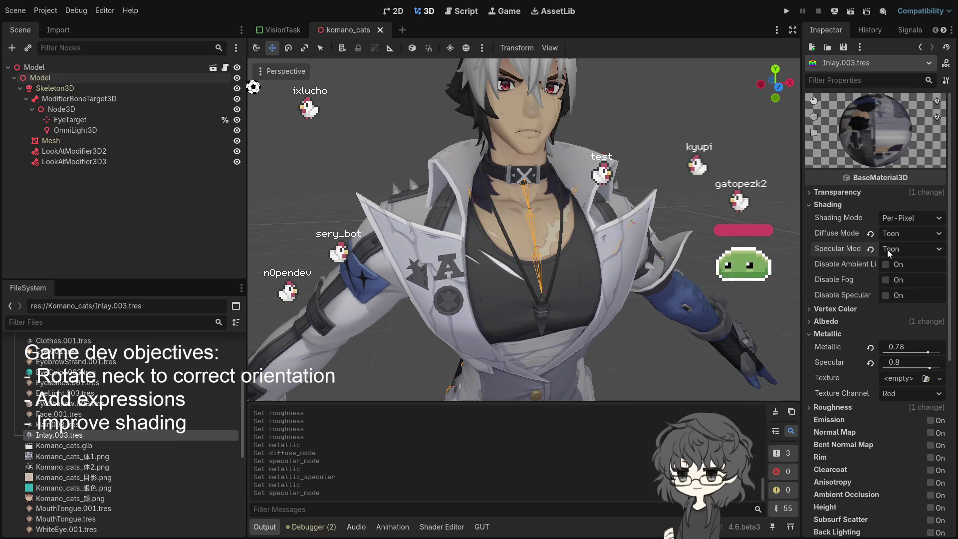
pyautogui.moveTo(929, 353); pyautogui.dragTo(923, 353)
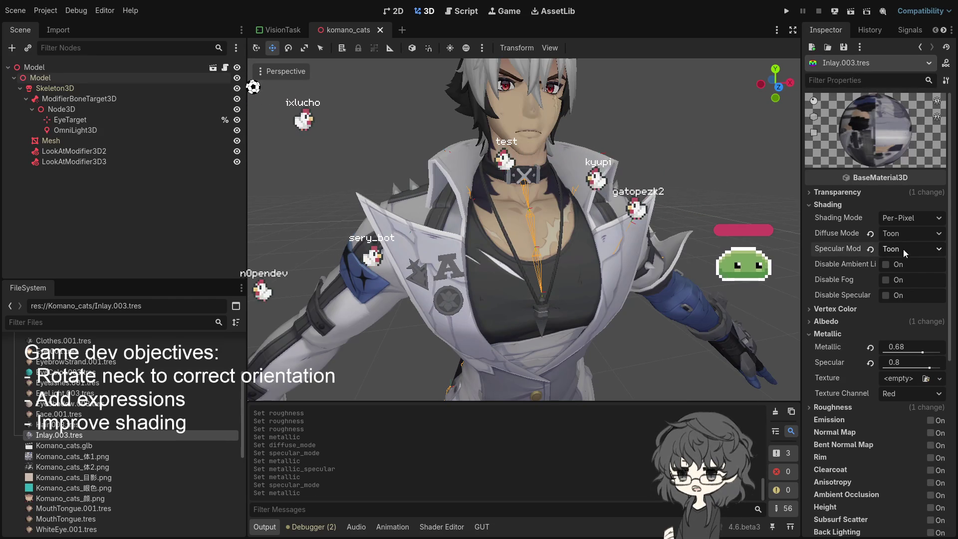
pyautogui.click(870, 248)
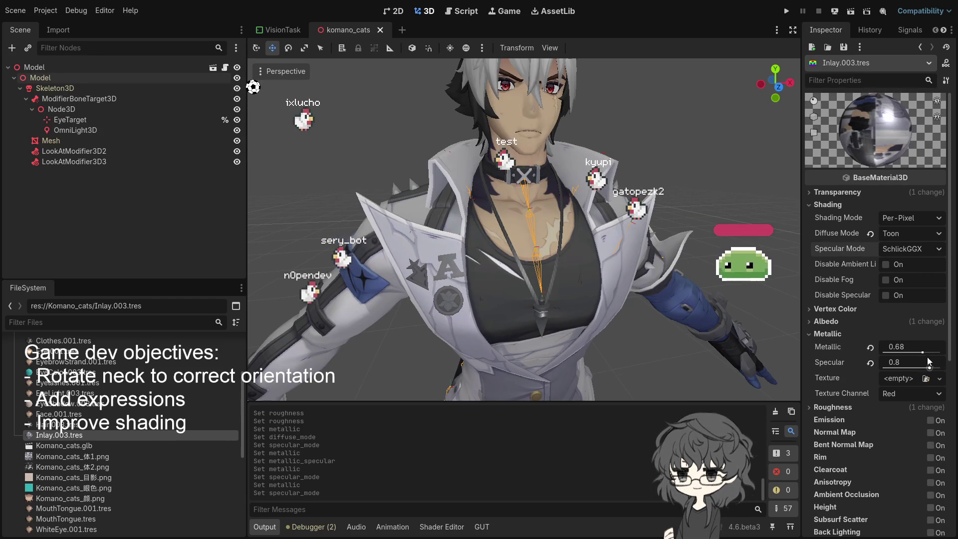
pyautogui.click(931, 353)
pyautogui.moveTo(933, 353); pyautogui.dragTo(934, 354)
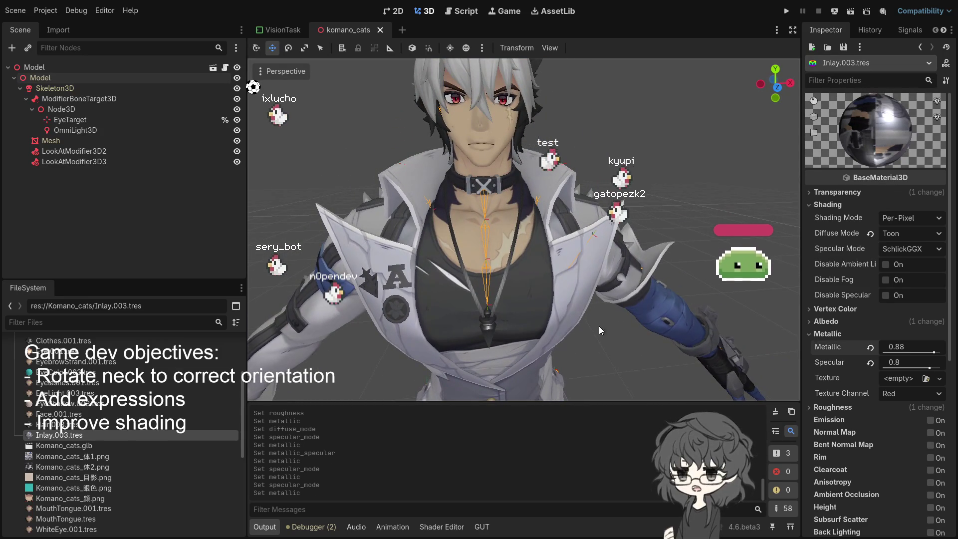
pyautogui.click(912, 248)
pyautogui.click(906, 282)
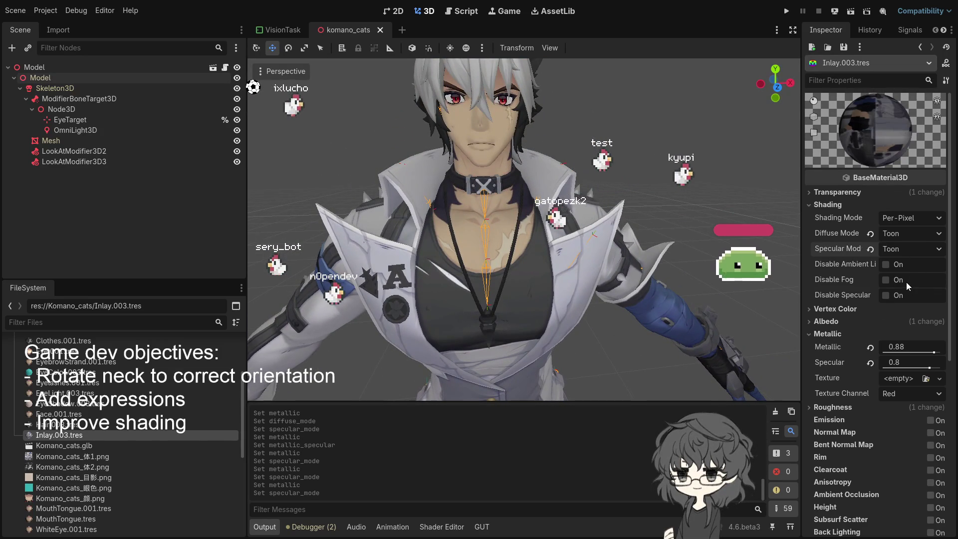
pyautogui.scroll(5, 579, 281)
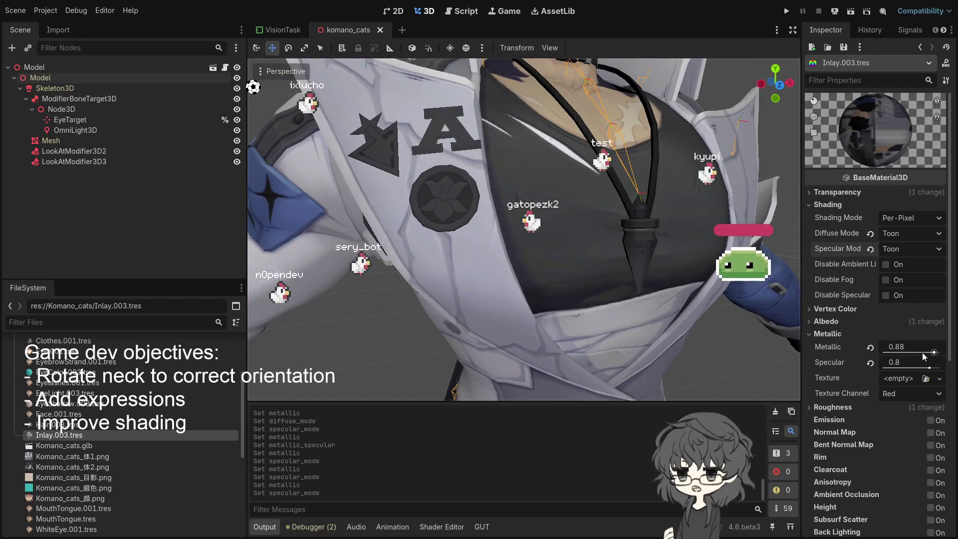
# Step: Drop Inlay.003's Metallic to 0.53 and raise Specular to 0.92, then orbit to check the chest
pyautogui.moveTo(931, 355)
pyautogui.mouseDown()
pyautogui.moveTo(922, 355)
pyautogui.moveTo(938, 368)
pyautogui.moveTo(917, 348)
pyautogui.moveTo(932, 348)
pyautogui.moveTo(925, 356)
pyautogui.mouseUp()
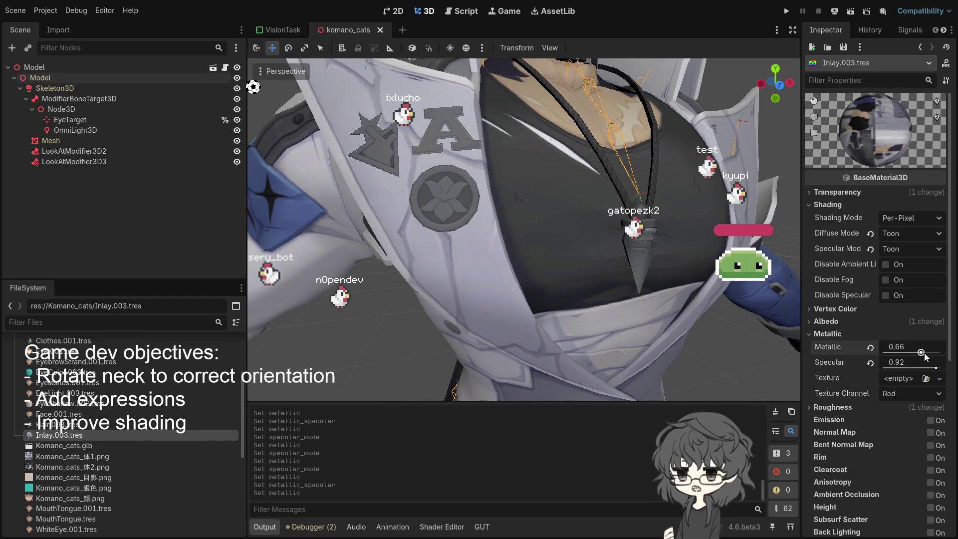
pyautogui.moveTo(922, 356); pyautogui.dragTo(915, 359)
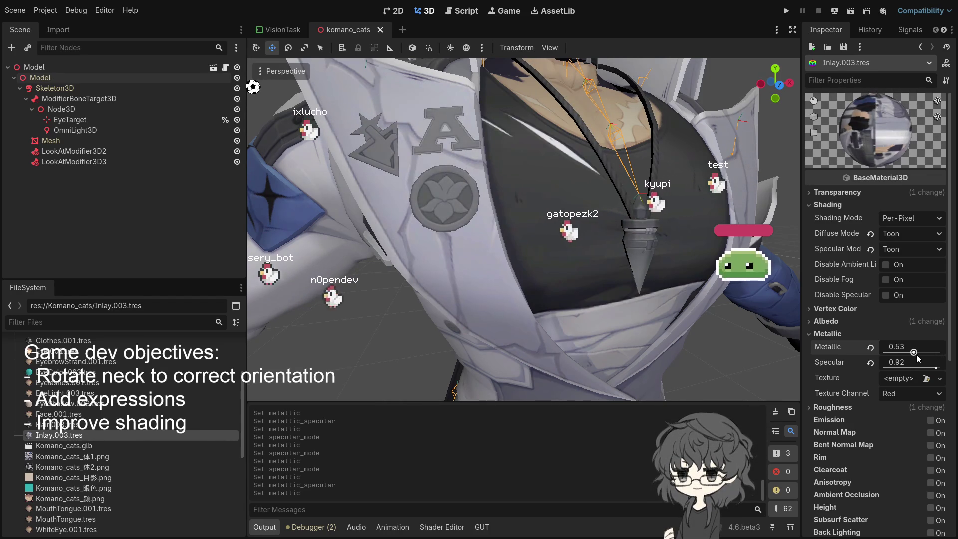
pyautogui.scroll(-5, 600, 311)
pyautogui.scroll(5, 562, 307)
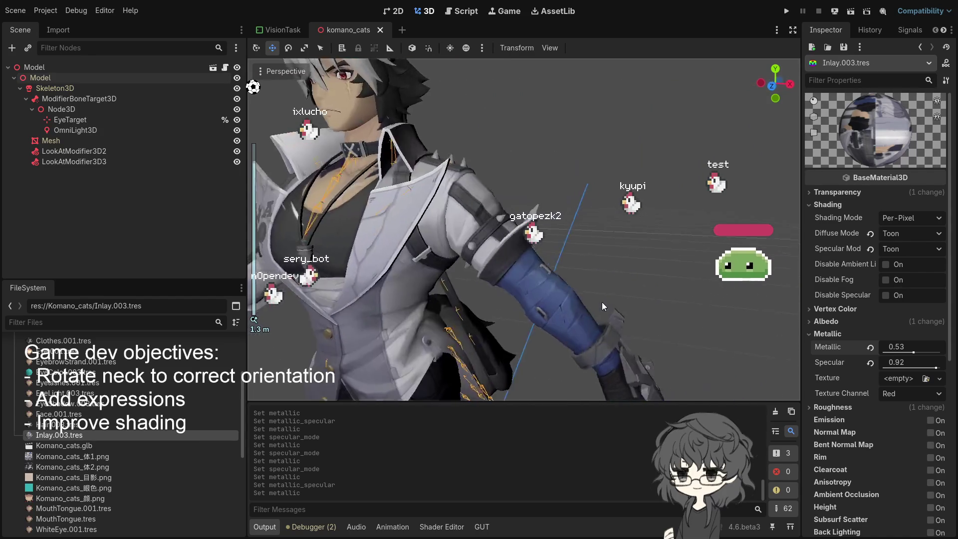
pyautogui.moveTo(602, 301)
pyautogui.mouseDown()
pyautogui.moveTo(568, 279)
pyautogui.moveTo(564, 286)
pyautogui.moveTo(646, 311)
pyautogui.mouseUp()
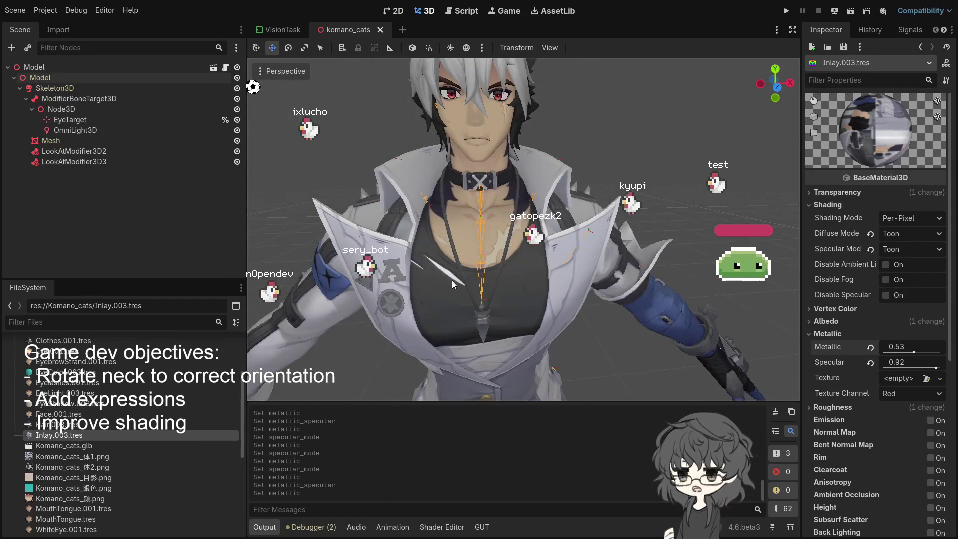
pyautogui.moveTo(467, 282); pyautogui.dragTo(571, 237)
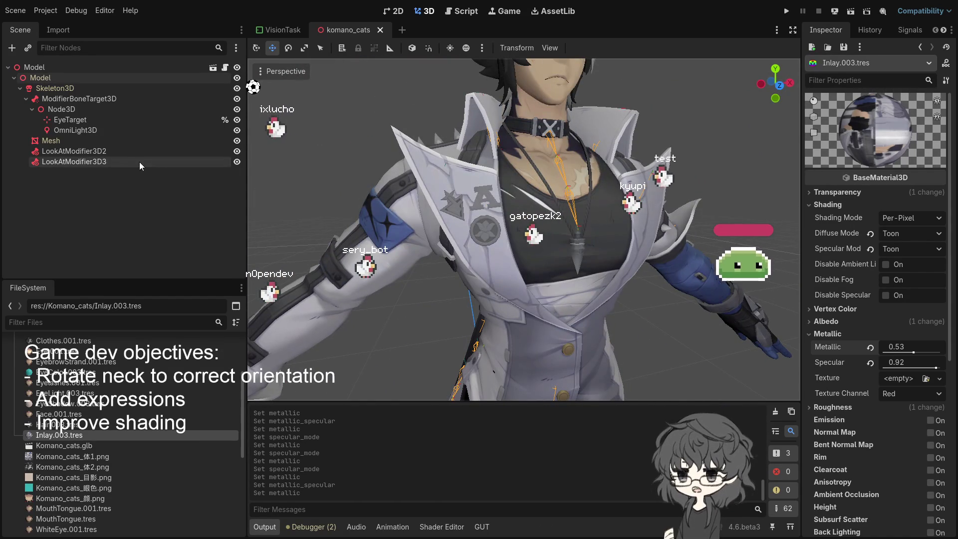
pyautogui.scroll(-2, 100, 451)
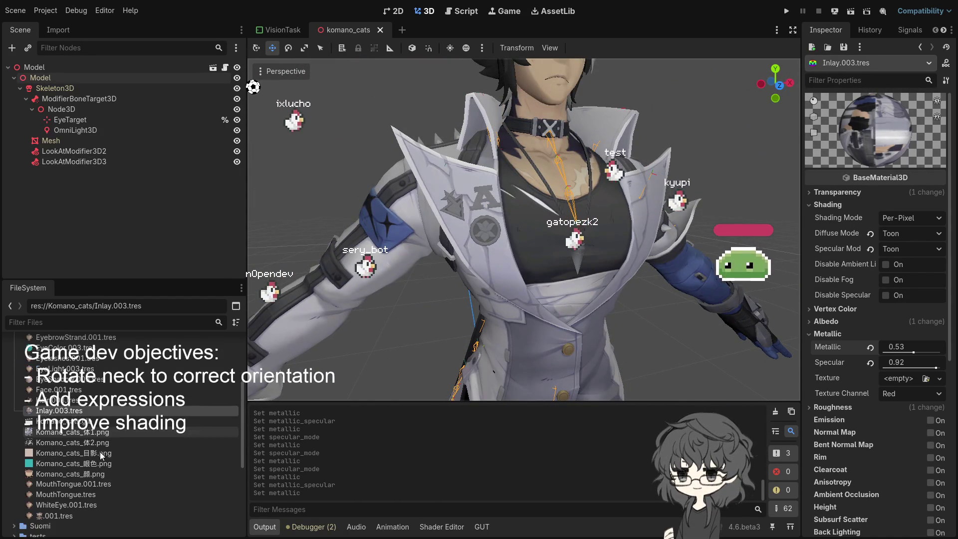
# Step: Set MouthTongue.001's Diffuse Mode and Specular Mode to Toon
pyautogui.click(81, 485)
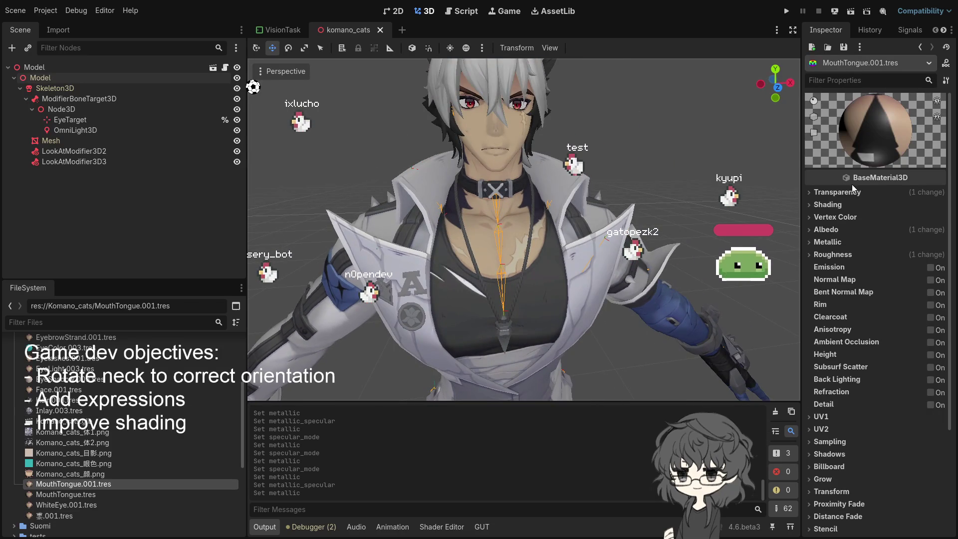
pyautogui.click(849, 204)
pyautogui.click(915, 234)
pyautogui.click(903, 282)
pyautogui.click(902, 247)
pyautogui.click(905, 279)
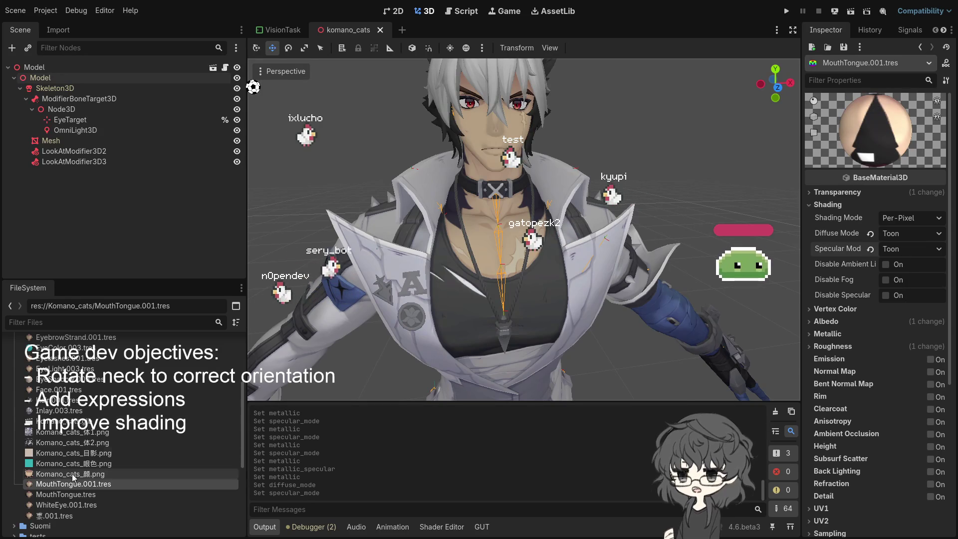
pyautogui.press('Down')
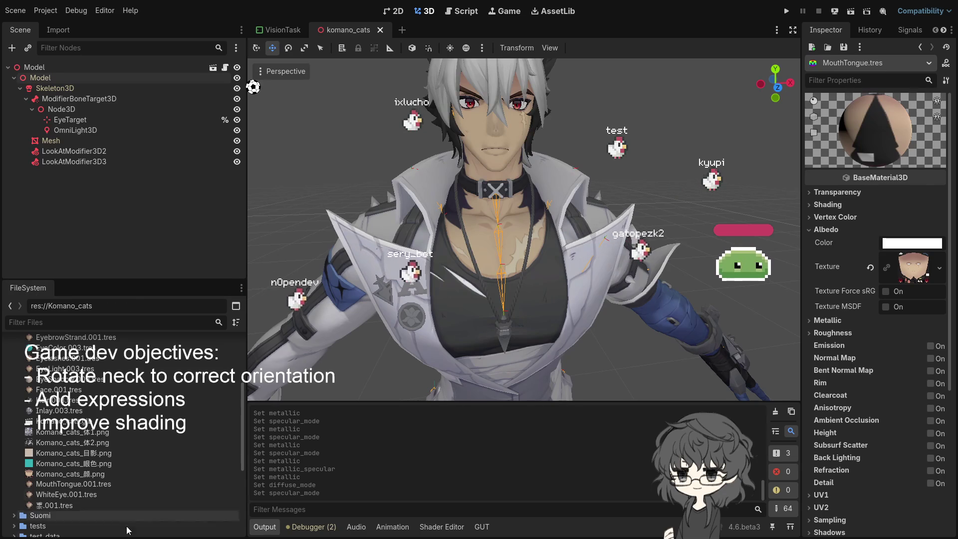
pyautogui.click(72, 497)
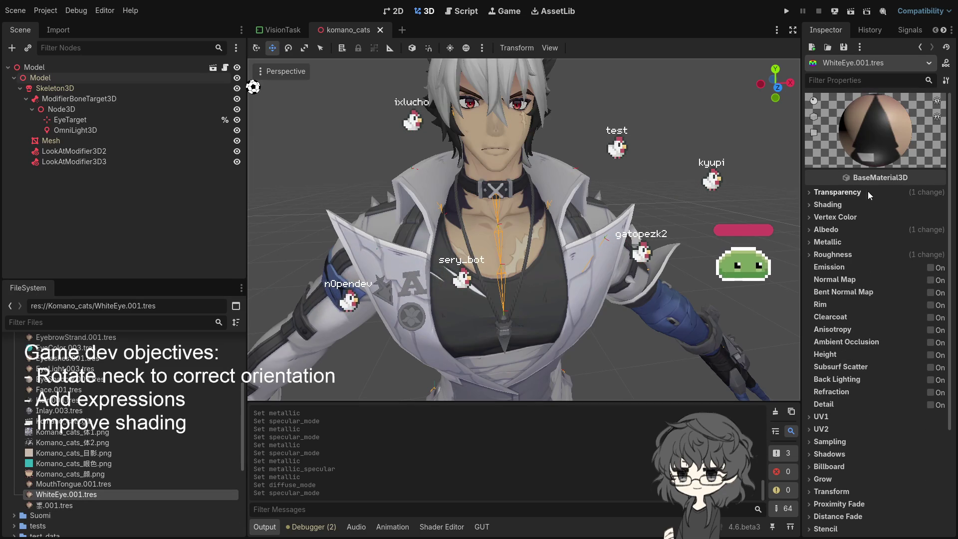
# Step: Switch WhiteEye.001's Diffuse Mode and Specular Mode to Toon
pyautogui.click(837, 193)
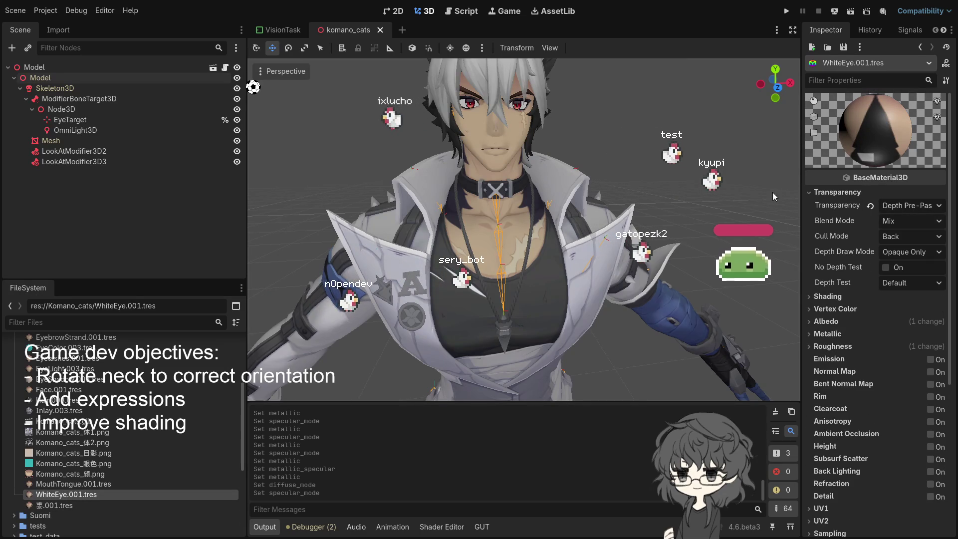
pyautogui.scroll(5, 606, 167)
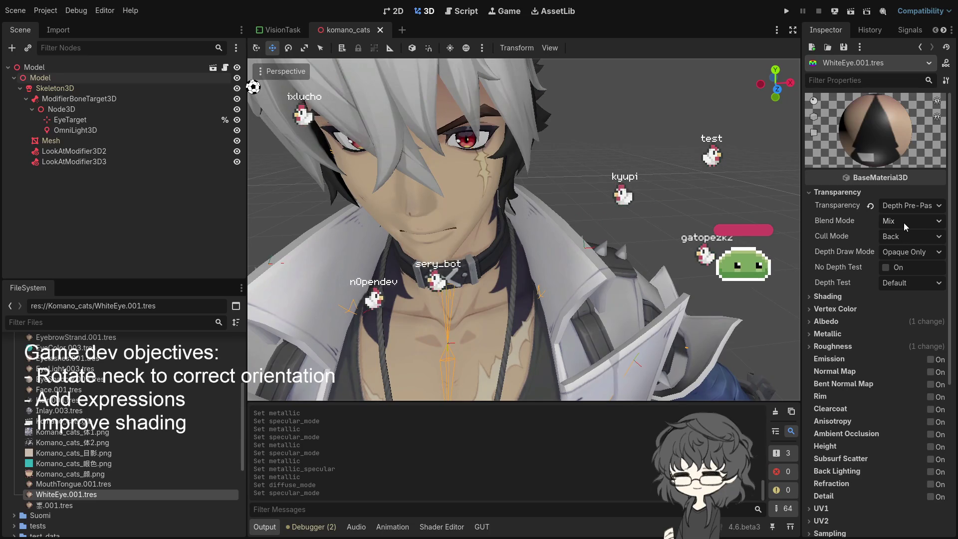
pyautogui.click(838, 297)
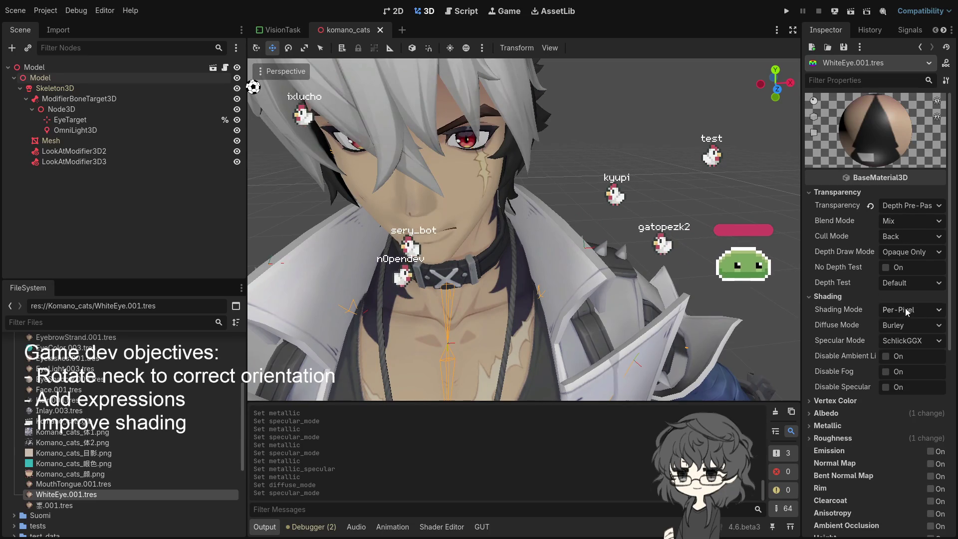
pyautogui.press('Down')
pyautogui.press('Down')
pyautogui.press('Down')
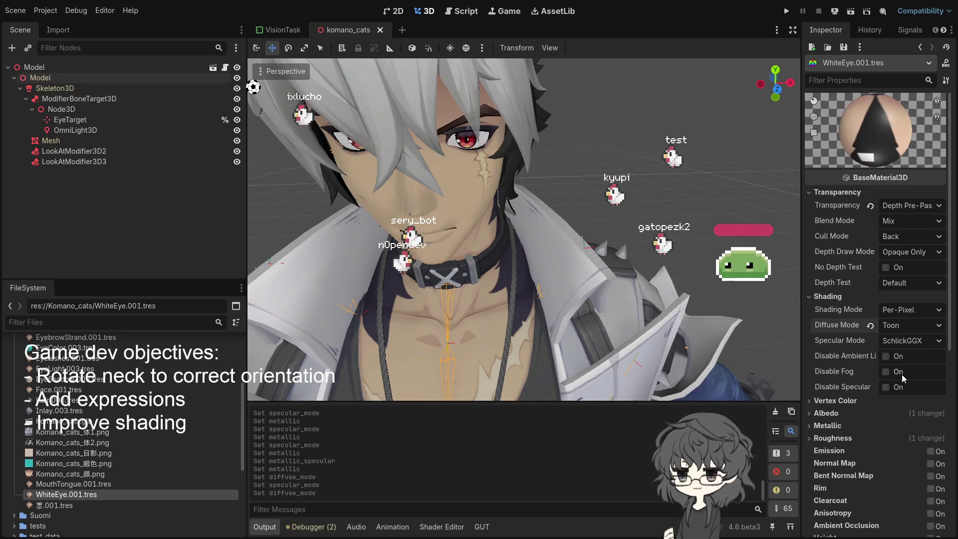
pyautogui.click(903, 340)
pyautogui.click(908, 378)
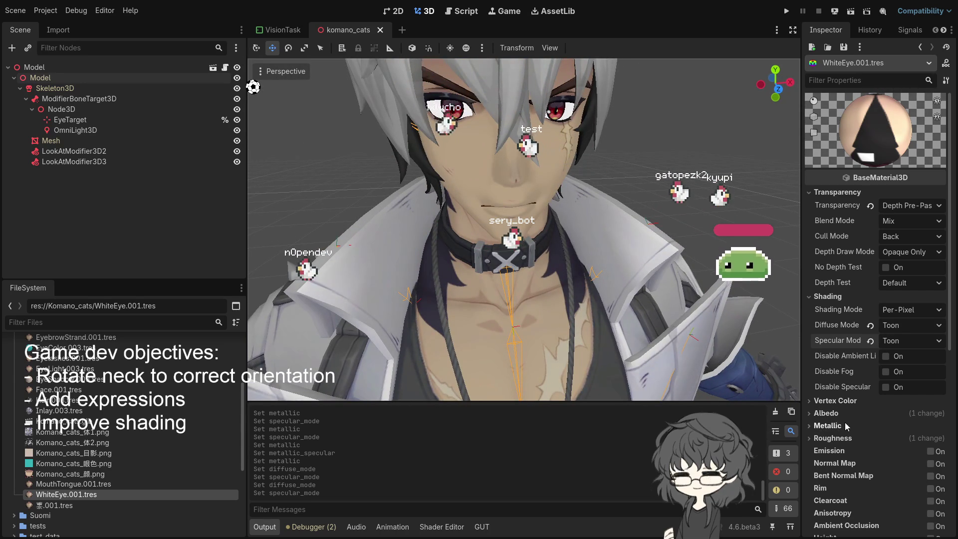
# Step: Set WhiteEye.001's Roughness to 0.11, Metallic to 0.19 and Specular to 0.83
pyautogui.click(834, 438)
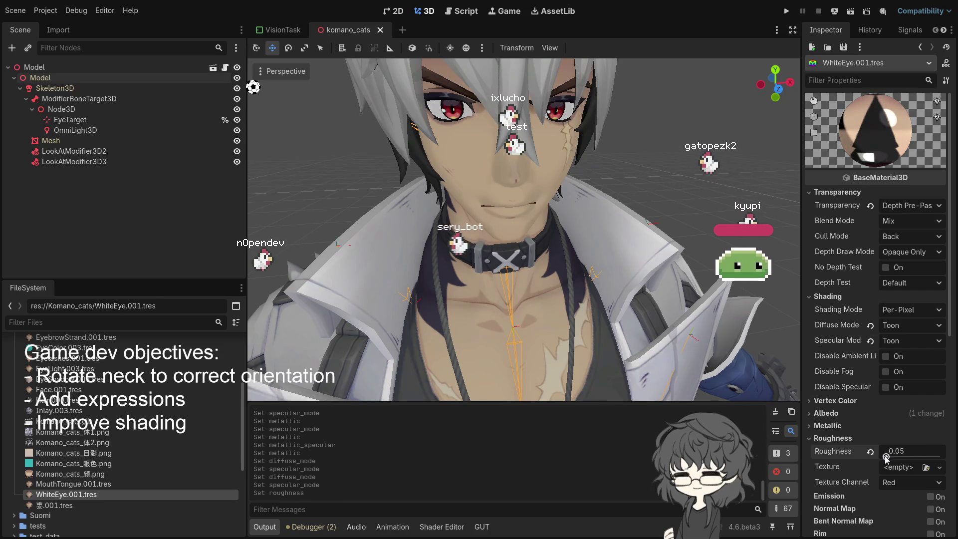
pyautogui.moveTo(886, 458); pyautogui.dragTo(884, 457)
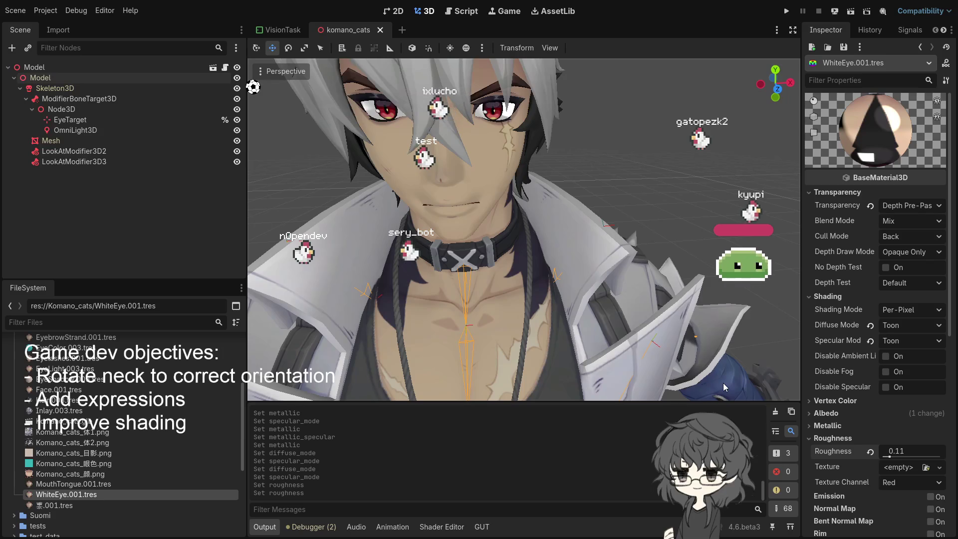
pyautogui.click(839, 425)
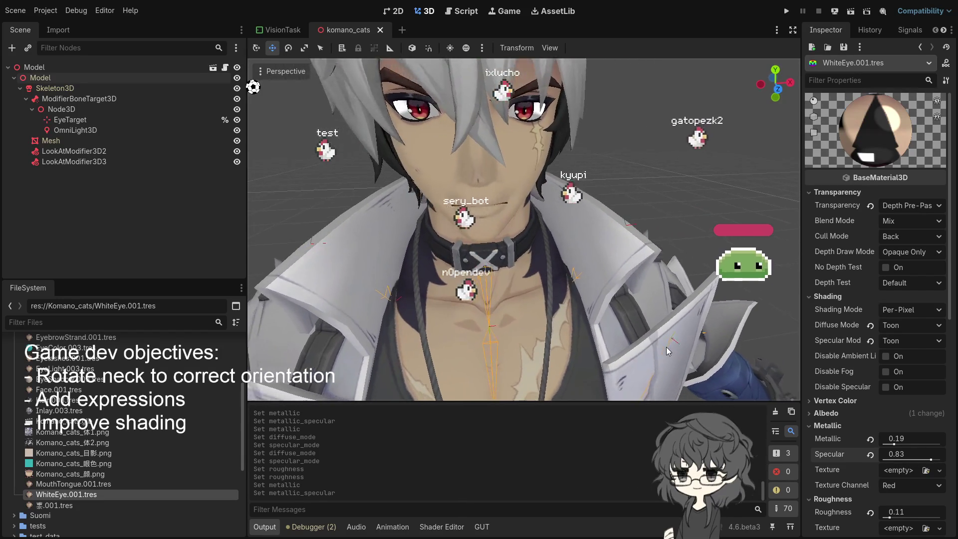
pyautogui.scroll(-3, 593, 295)
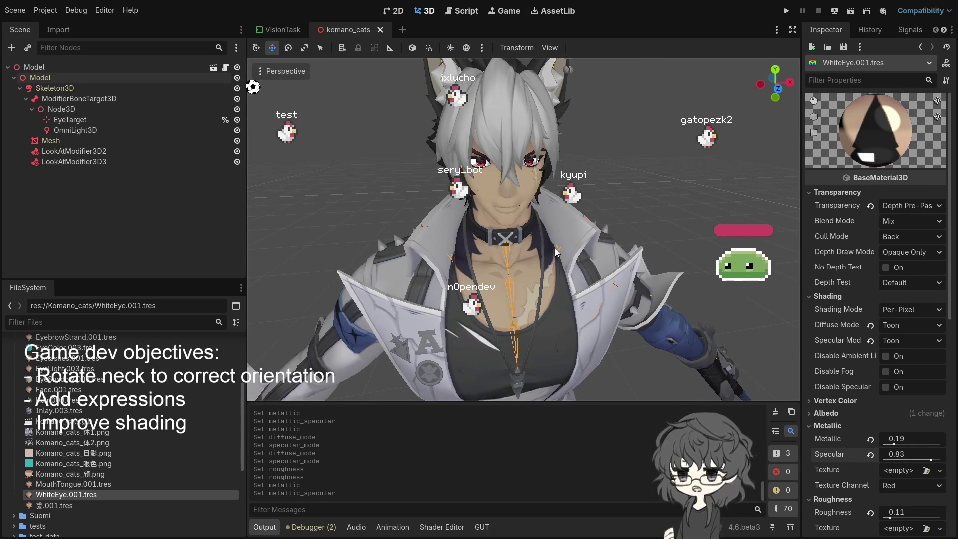
pyautogui.scroll(-3, 553, 231)
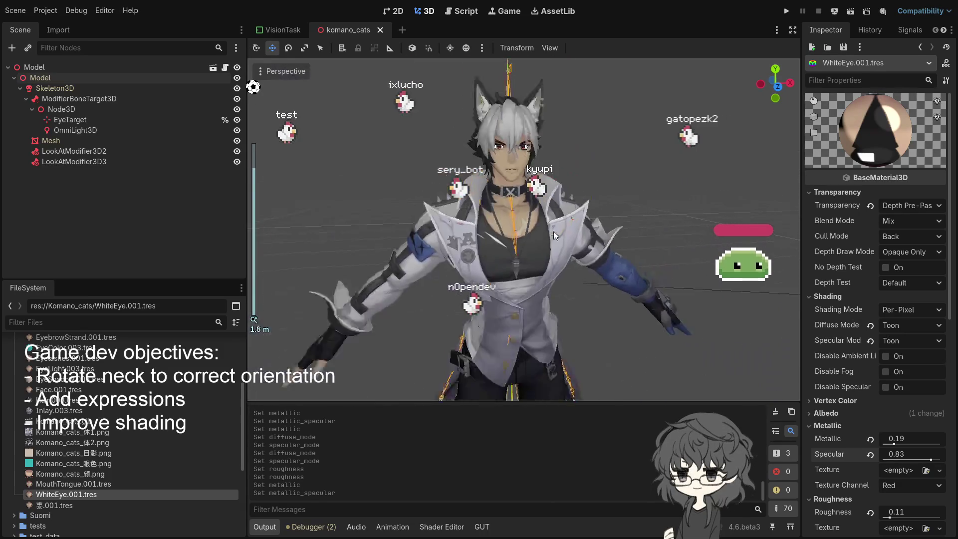
# Step: Give 雾.001 Toon Diffuse and Specular Mode, then save the scene with Ctrl+S
pyautogui.scroll(-3, 553, 232)
pyautogui.click(66, 507)
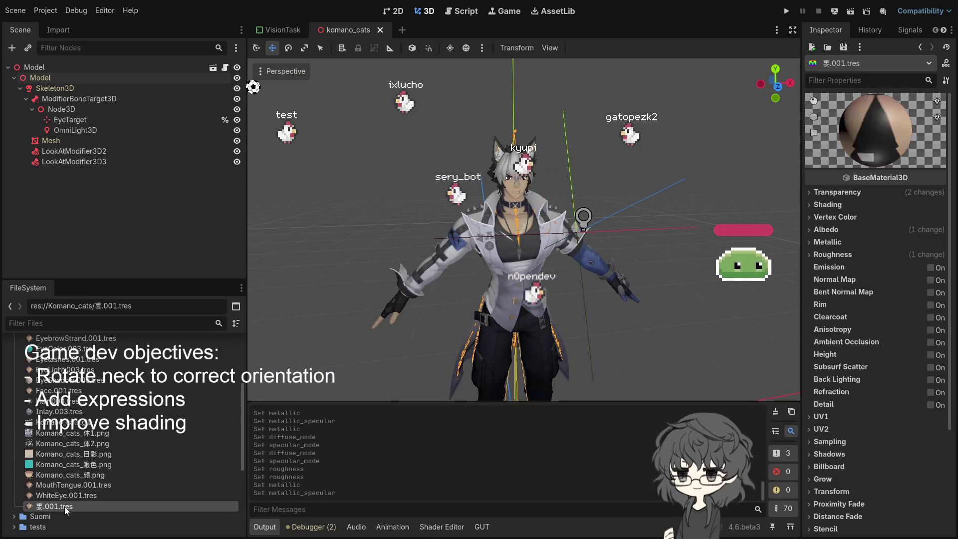
pyautogui.click(841, 217)
pyautogui.click(836, 206)
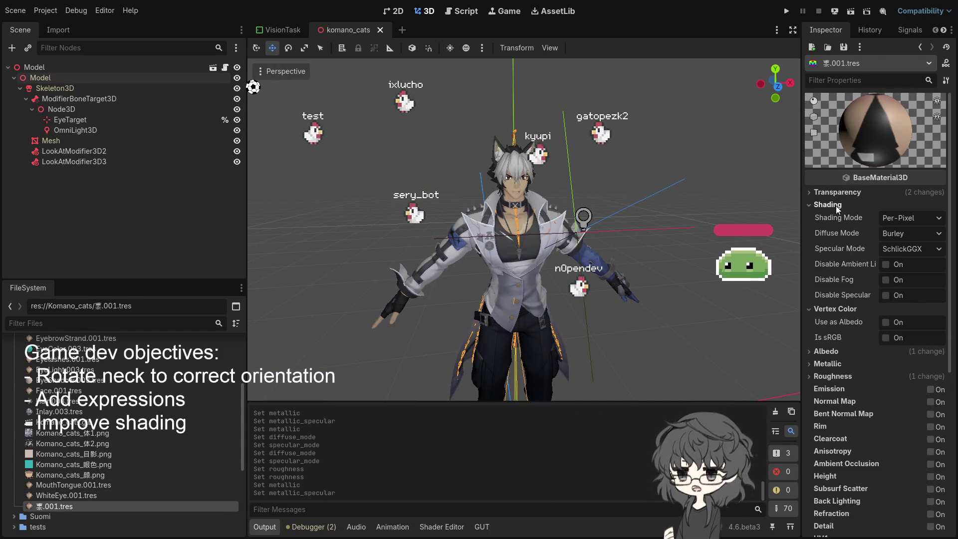
pyautogui.scroll(5, 599, 205)
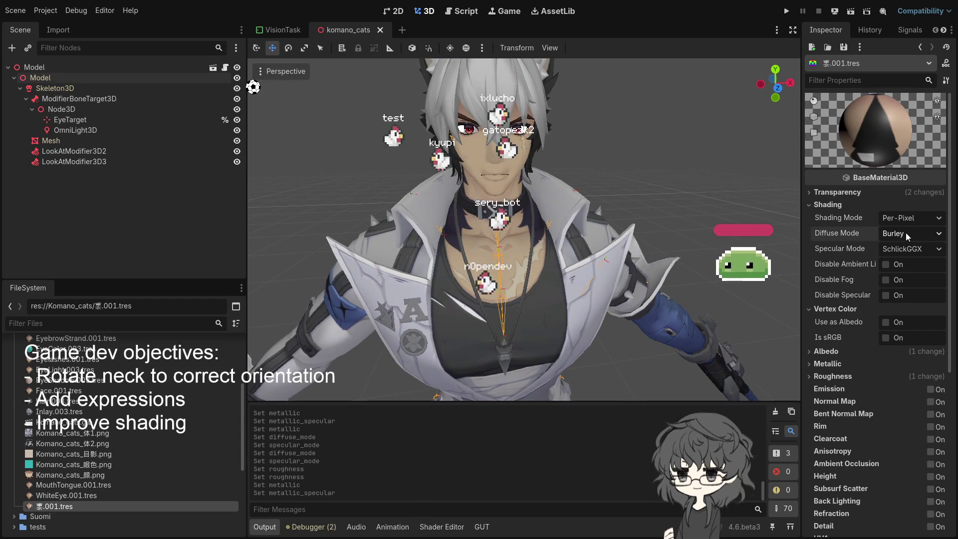
pyautogui.click(902, 289)
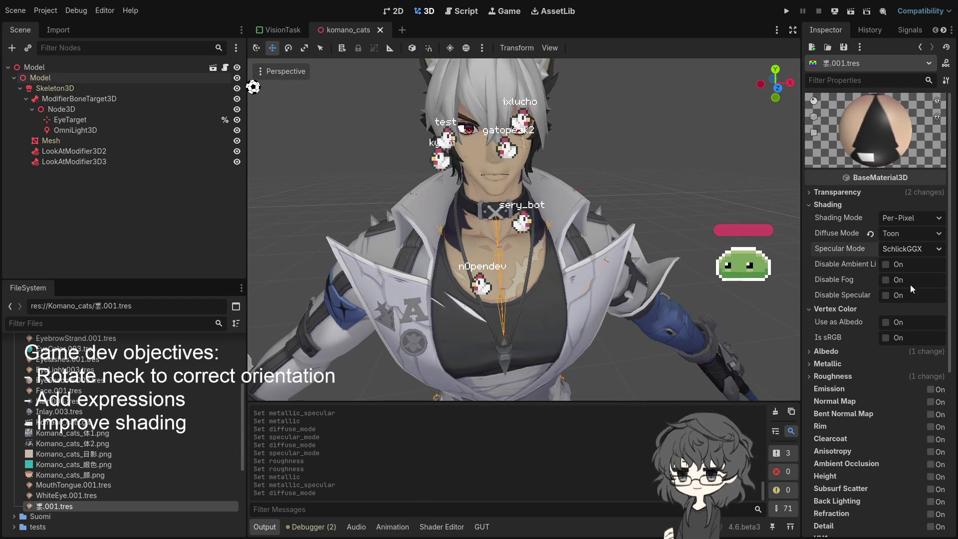
pyautogui.click(911, 249)
pyautogui.click(907, 279)
pyautogui.scroll(-5, 644, 241)
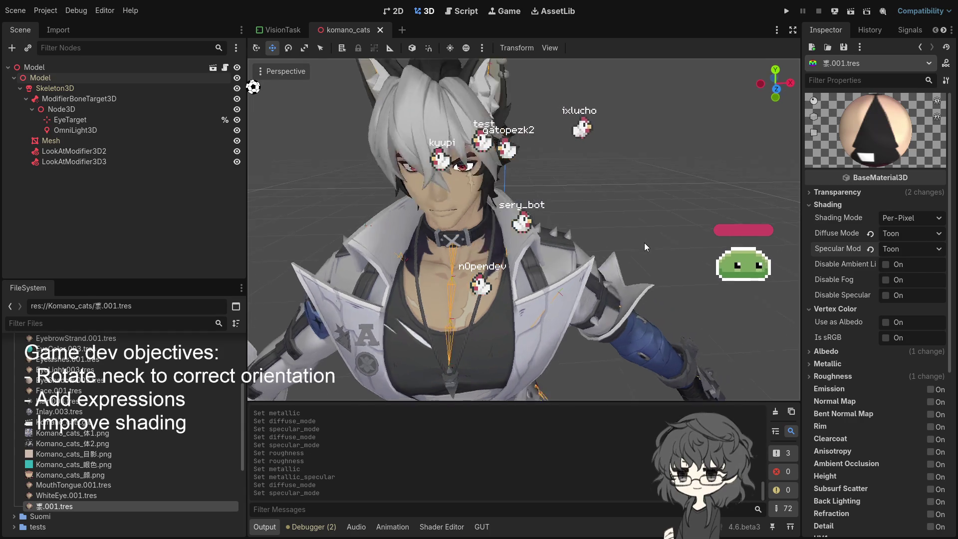
pyautogui.hotkey('ctrl', 's')
pyautogui.scroll(-2, 662, 239)
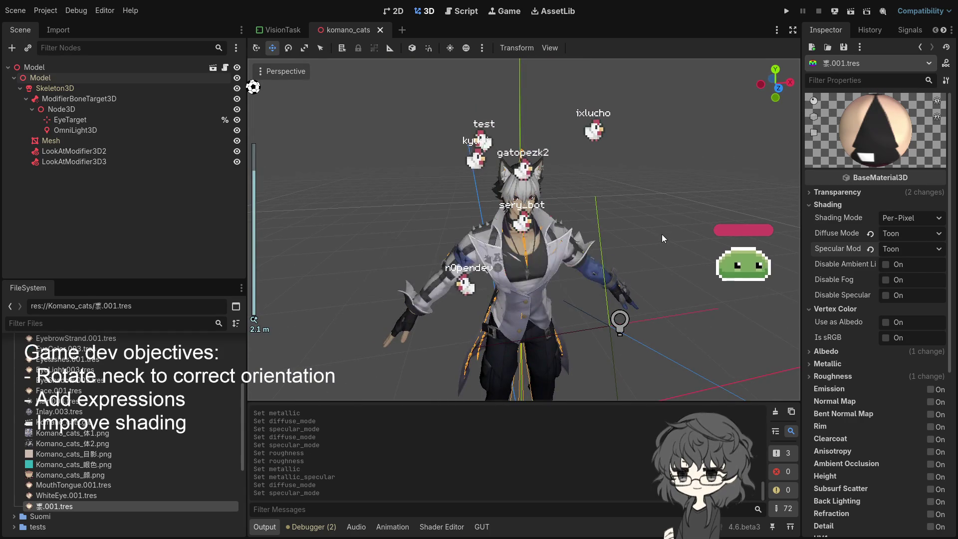
# Step: Run the project and open the Face Landmarker demo from Vision Tasks
pyautogui.click(787, 11)
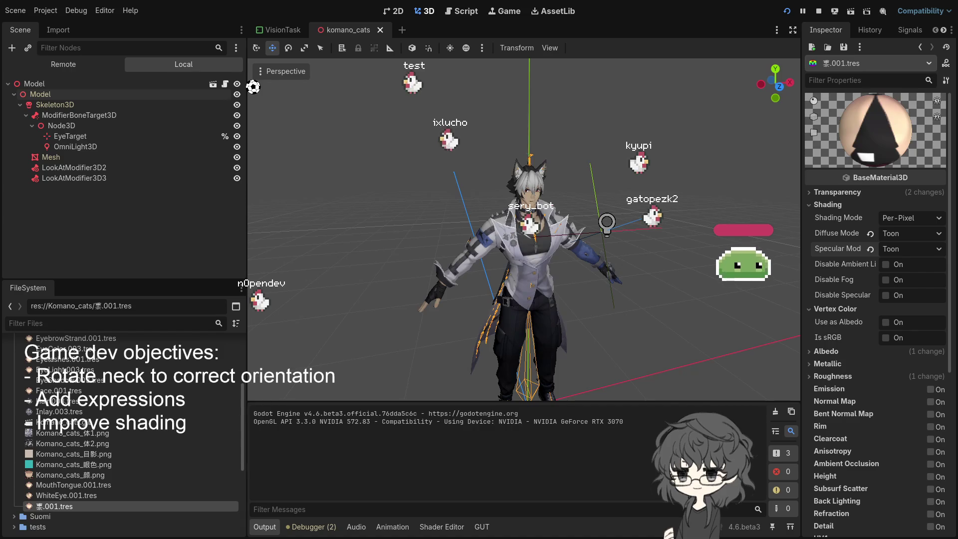
pyautogui.click(385, 472)
pyautogui.click(141, 280)
pyautogui.click(472, 449)
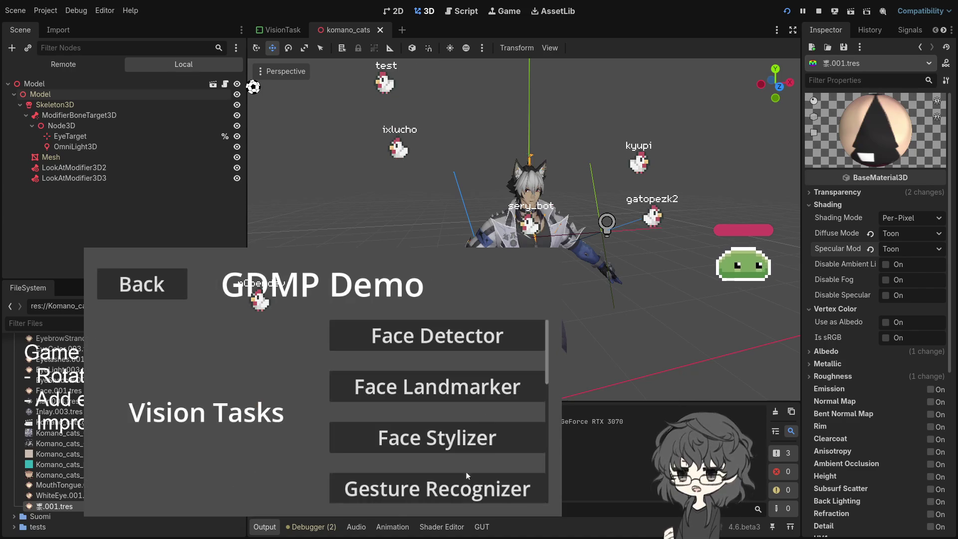
pyautogui.click(429, 391)
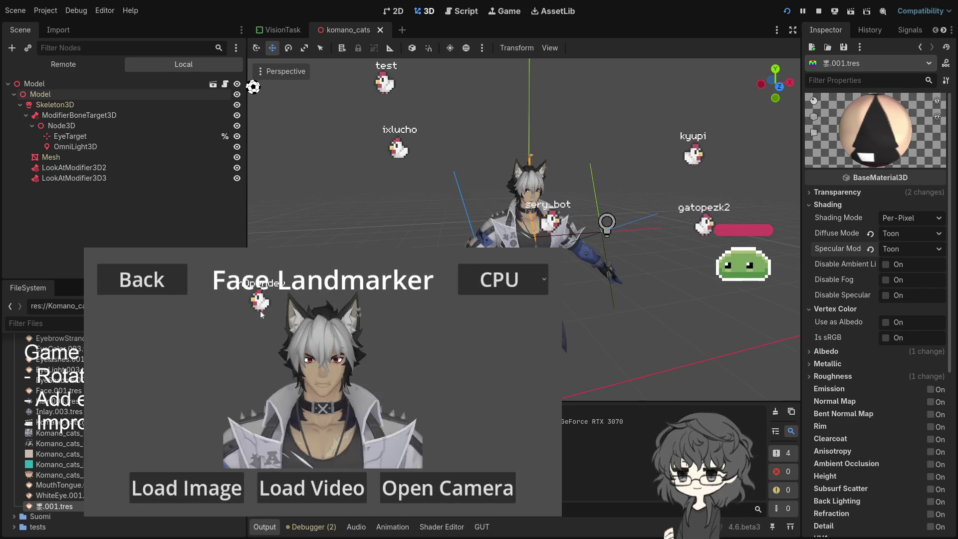
# Step: Feed the demo the Logi Webcam C920e at 640x480@24 as live camera input
pyautogui.click(447, 488)
pyautogui.click(251, 310)
pyautogui.click(278, 332)
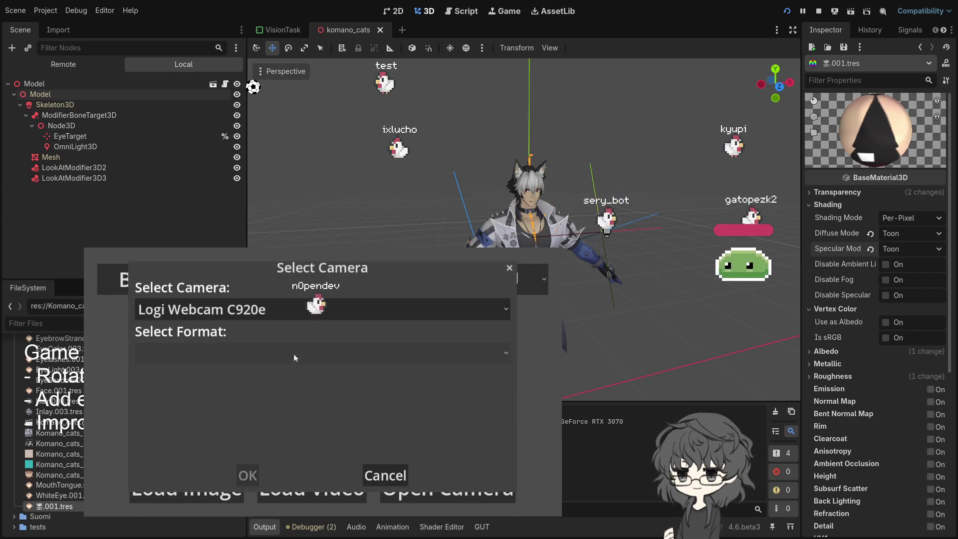
pyautogui.click(300, 364)
pyautogui.click(209, 283)
pyautogui.click(248, 475)
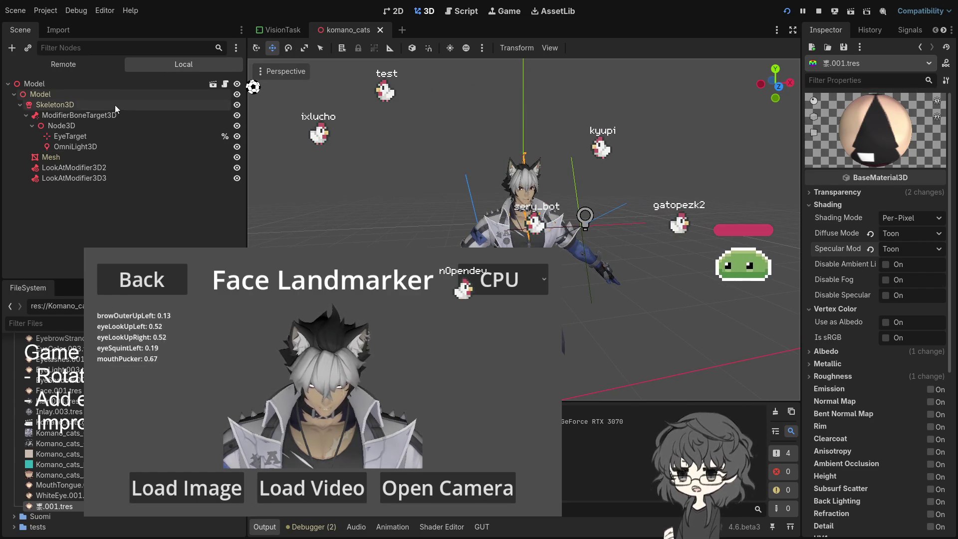
pyautogui.click(53, 97)
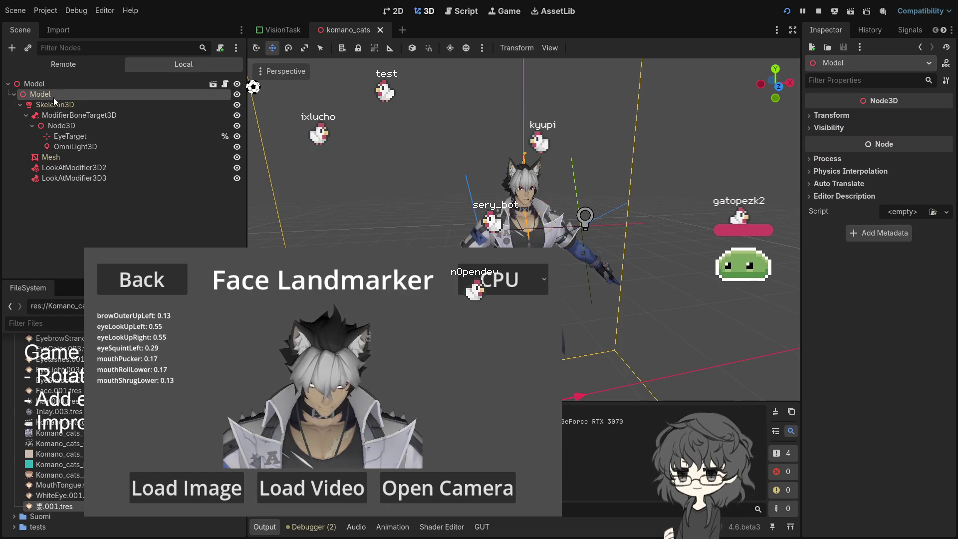
# Step: Edit line 47 of komano_cats.gd so the neck offset reads -PI*0.4 instead of -PI*0.25
pyautogui.click(226, 84)
pyautogui.scroll(-1, 517, 171)
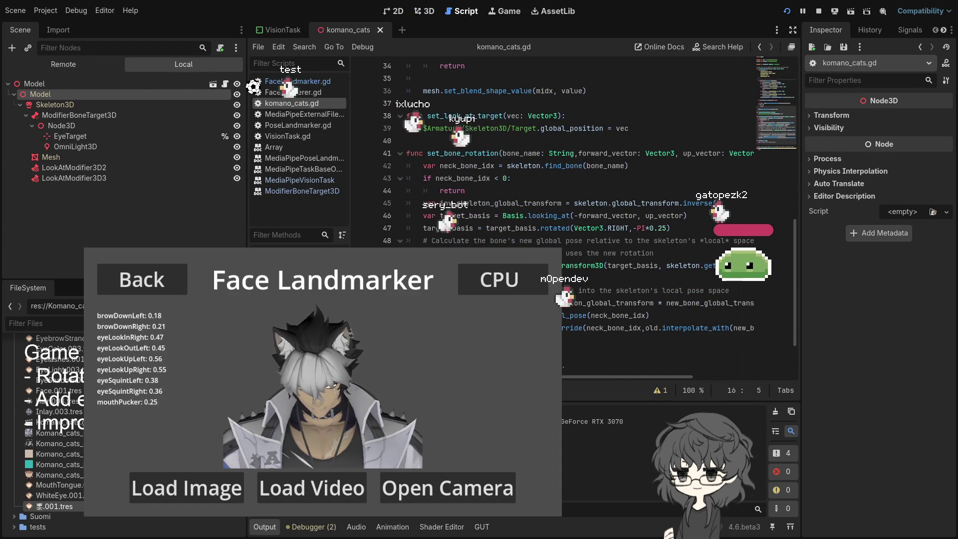
pyautogui.doubleClick(651, 228)
pyautogui.write('0')
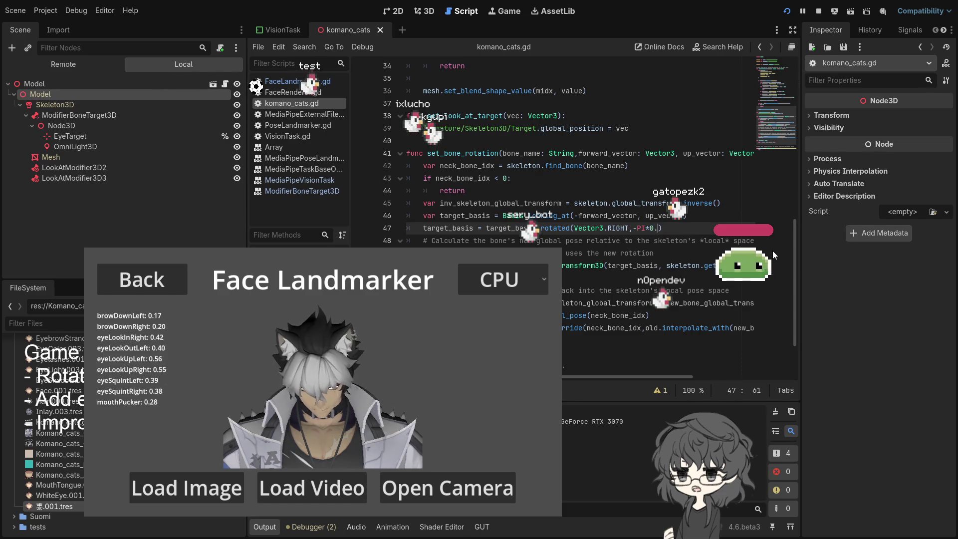
pyautogui.write('.5')
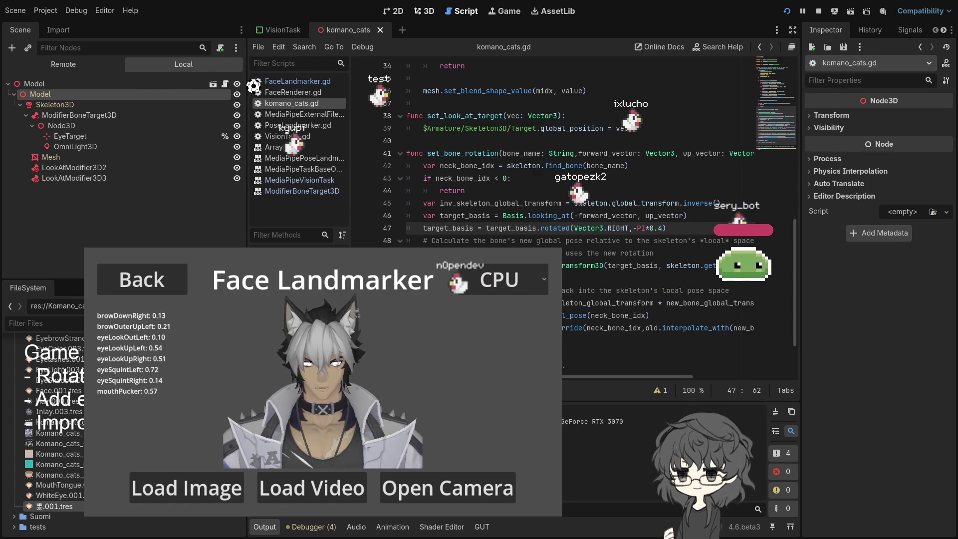
pyautogui.click(422, 13)
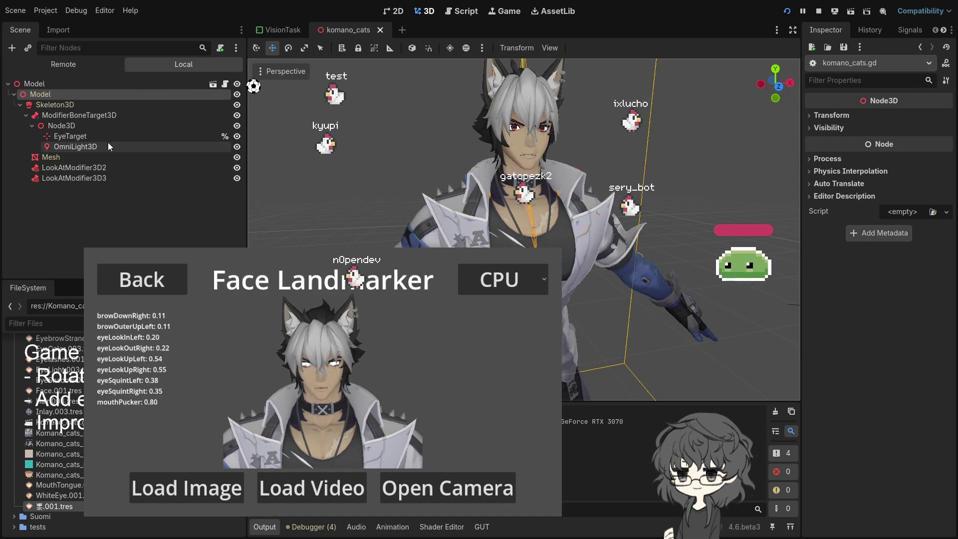
# Step: Orbit around the avatar and drag the eye-holder Node3D down toward the model
pyautogui.click(93, 139)
pyautogui.scroll(-8, 597, 193)
pyautogui.moveTo(598, 193); pyautogui.dragTo(73, 143)
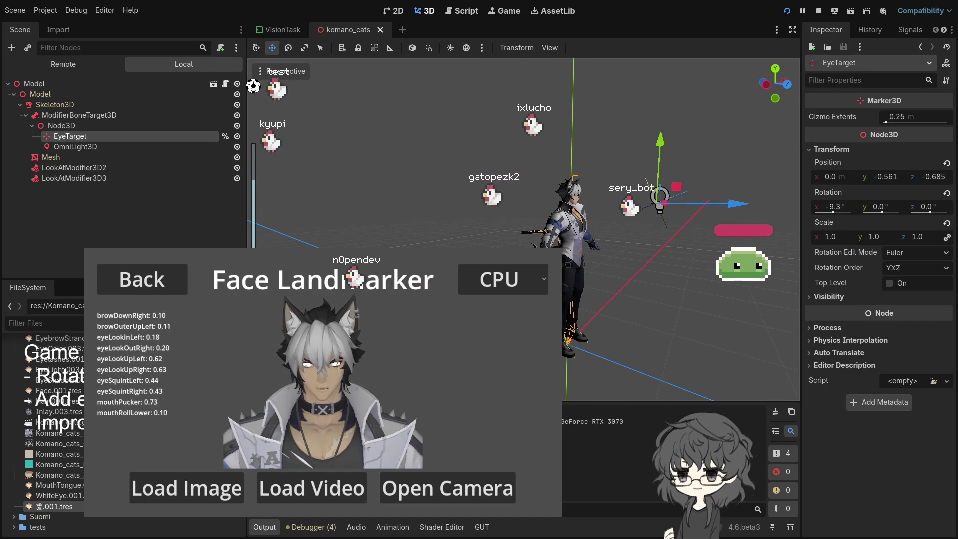
pyautogui.click(98, 145)
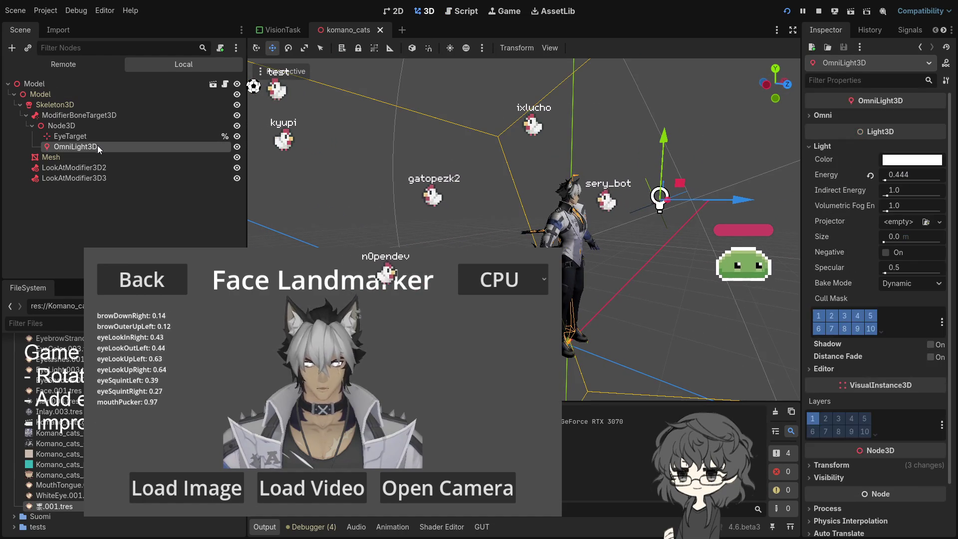
pyautogui.click(89, 137)
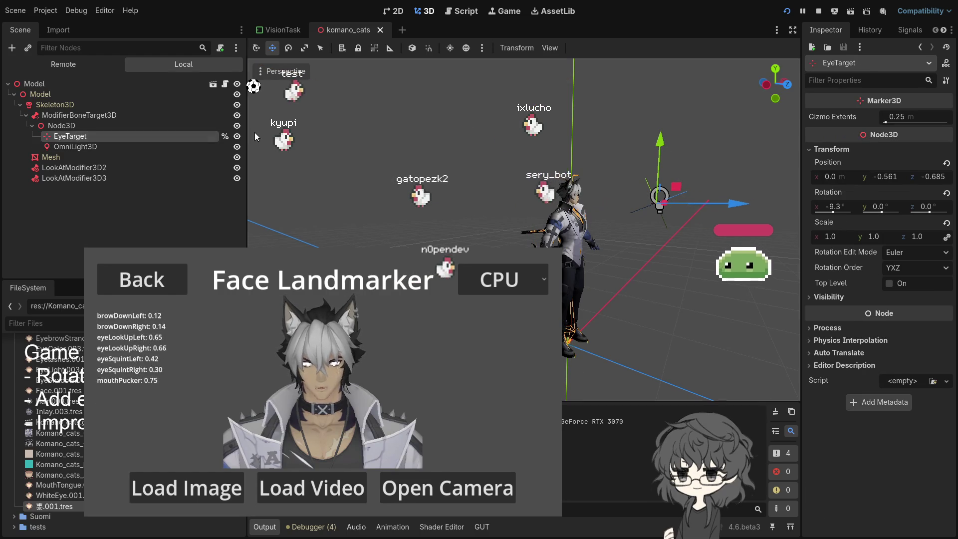
pyautogui.moveTo(671, 136)
pyautogui.mouseDown()
pyautogui.moveTo(636, 244)
pyautogui.moveTo(337, 199)
pyautogui.mouseUp()
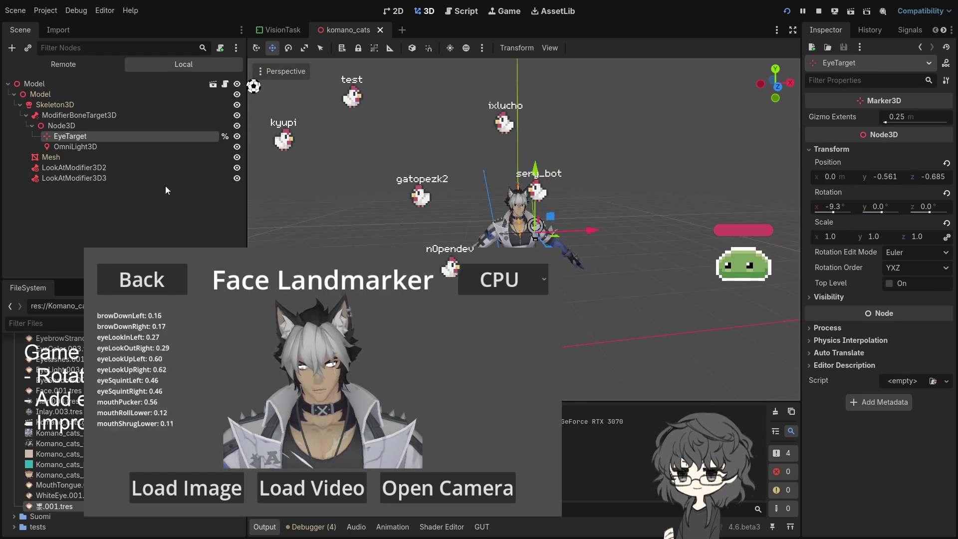
pyautogui.click(68, 127)
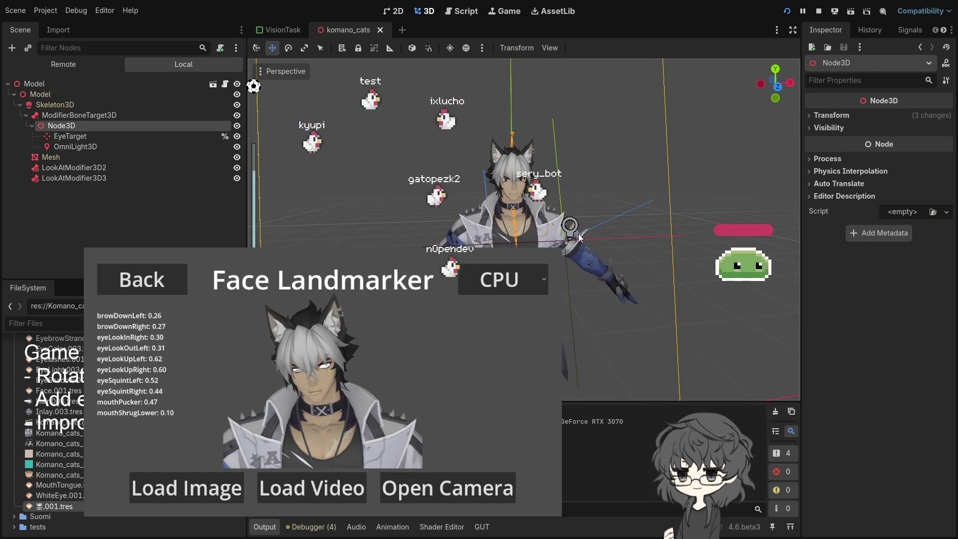
pyautogui.moveTo(595, 87)
pyautogui.mouseDown()
pyautogui.moveTo(602, 119)
pyautogui.moveTo(593, 130)
pyautogui.moveTo(534, 151)
pyautogui.mouseUp()
pyautogui.moveTo(591, 79)
pyautogui.mouseDown()
pyautogui.moveTo(588, 168)
pyautogui.moveTo(571, 213)
pyautogui.moveTo(588, 198)
pyautogui.mouseUp()
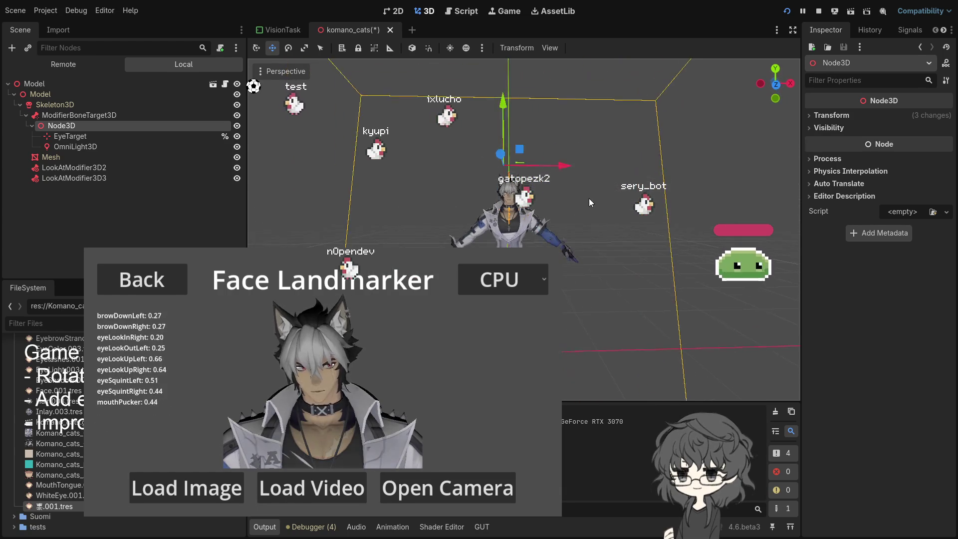
# Step: Zero EyeTarget's Position y and z and its Rotation x in the Inspector
pyautogui.click(70, 137)
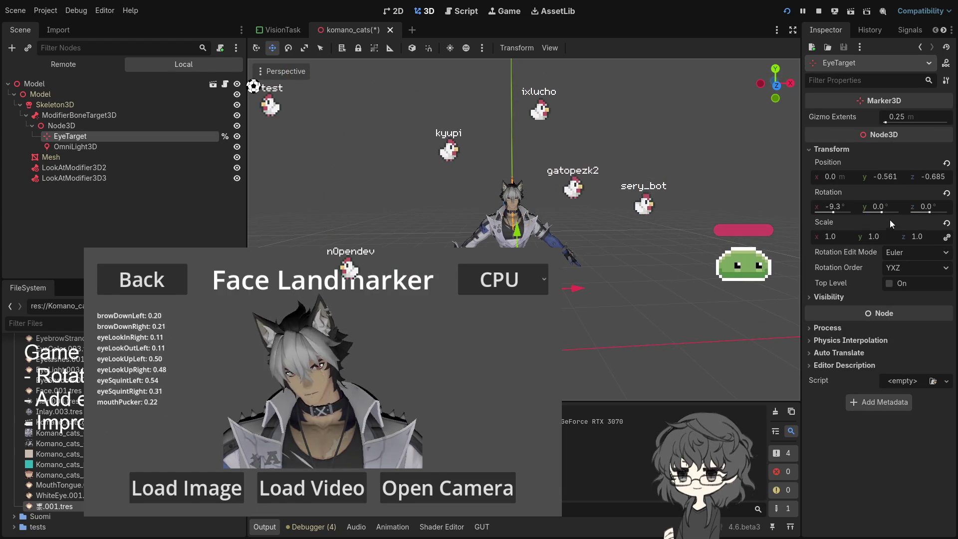
pyautogui.click(891, 179)
pyautogui.write('0')
pyautogui.click(916, 176)
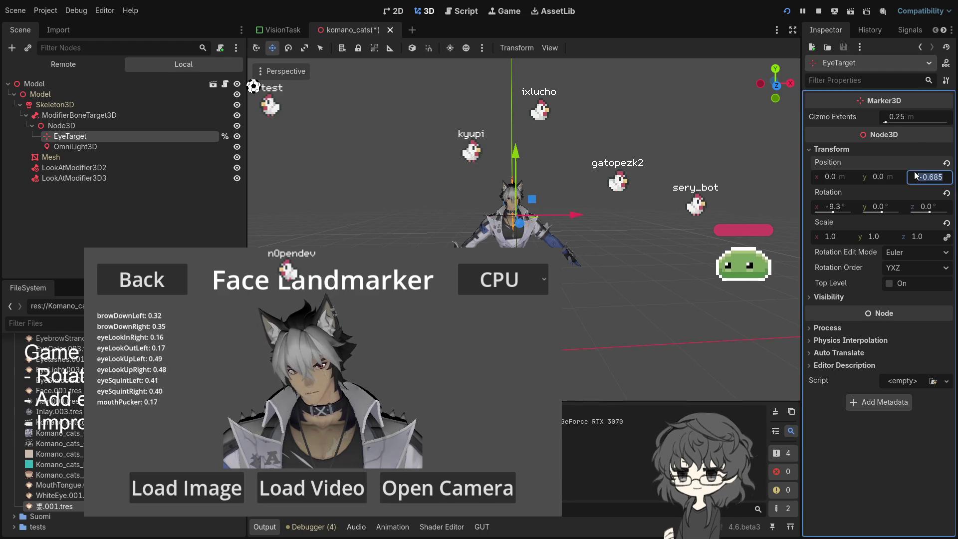
pyautogui.write('0')
pyautogui.press('Tab')
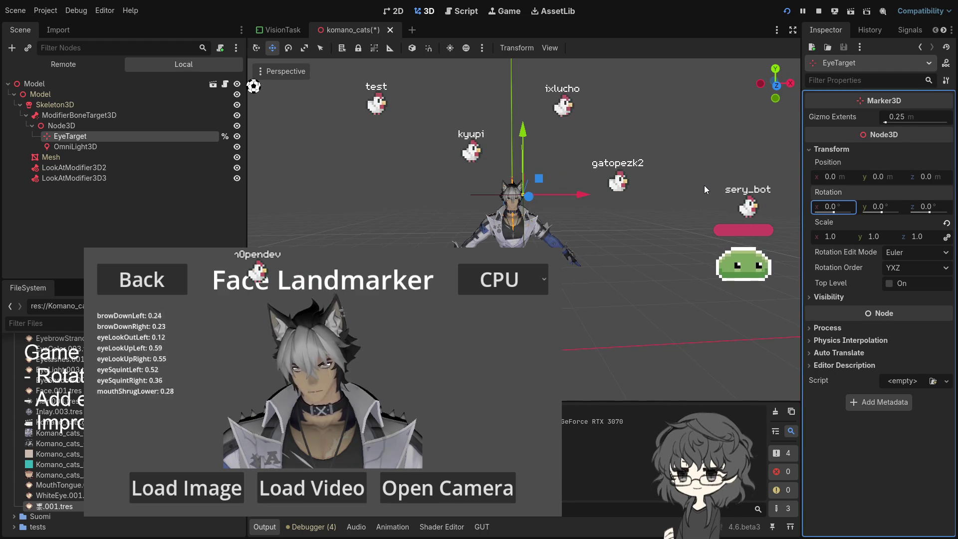
pyautogui.write('0')
pyautogui.press('Return')
# Step: Lower the Node3D eye holder to about y -0.055 and check the rig's other nodes
pyautogui.click(62, 126)
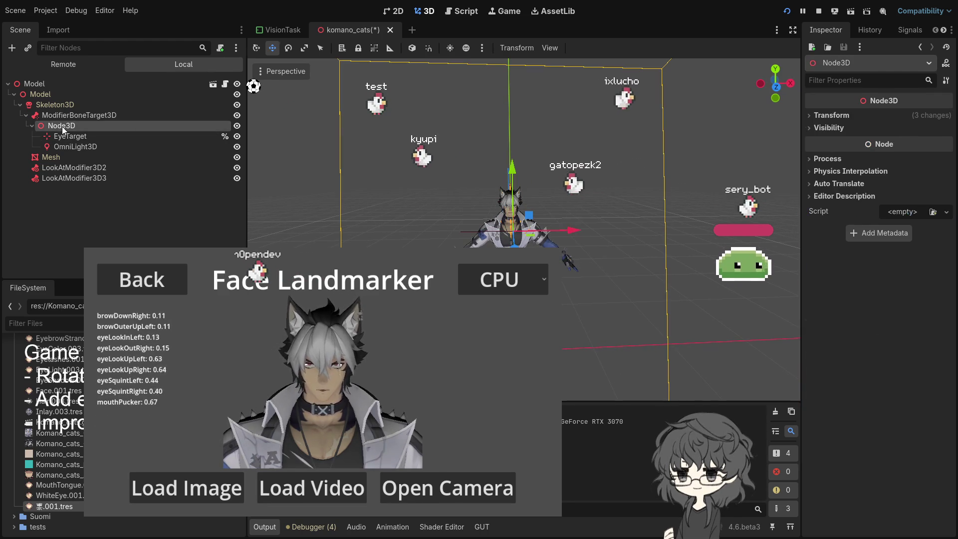
pyautogui.click(831, 116)
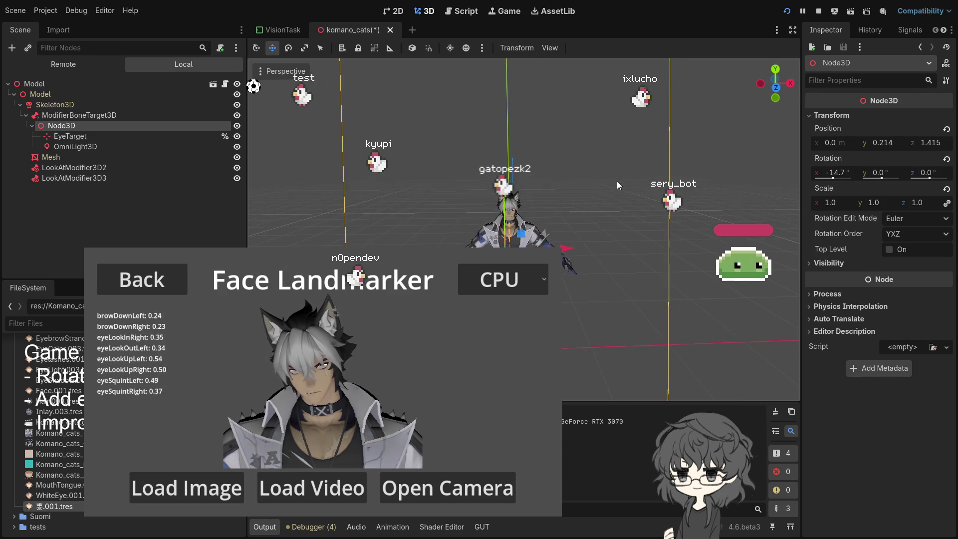
pyautogui.moveTo(529, 192); pyautogui.dragTo(422, 176)
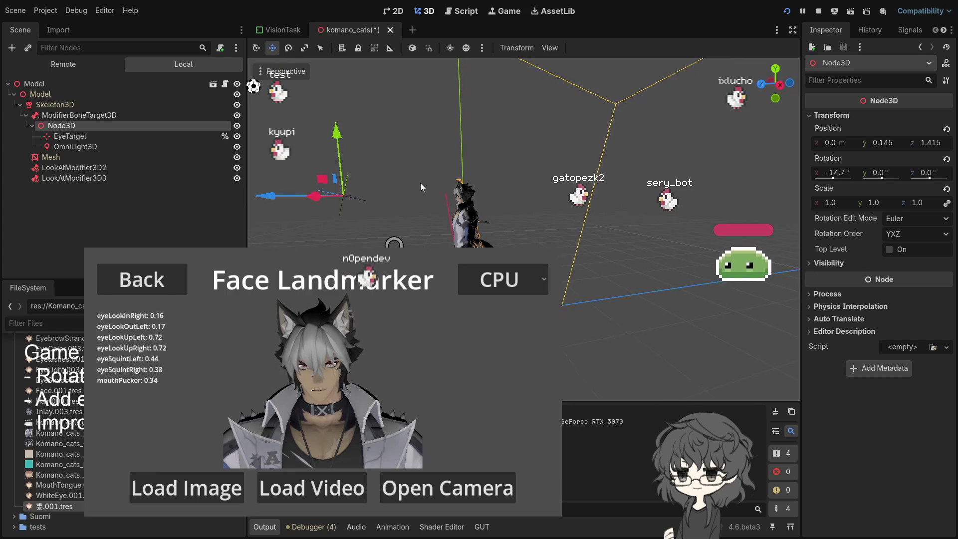
pyautogui.moveTo(335, 130); pyautogui.dragTo(339, 149)
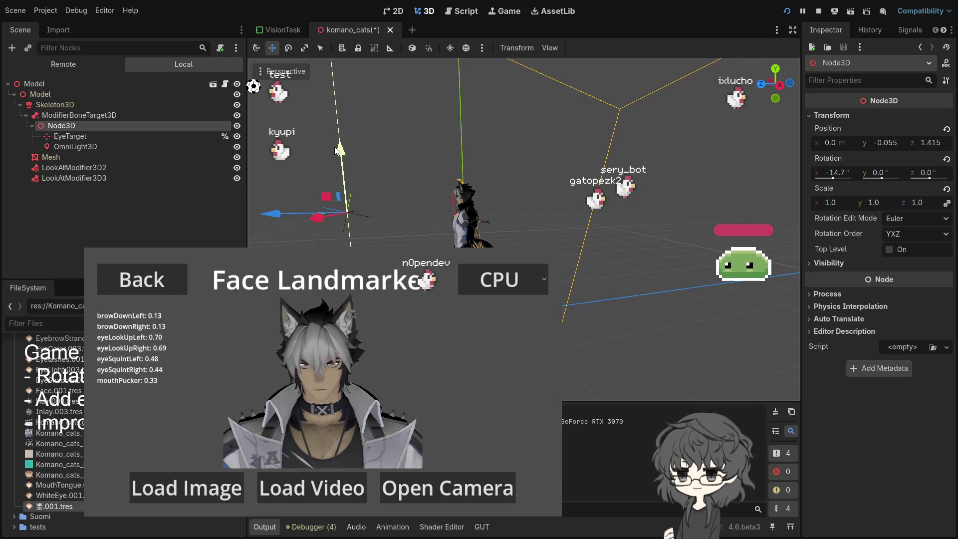
pyautogui.click(106, 148)
pyautogui.click(95, 133)
pyautogui.click(106, 157)
pyautogui.click(95, 118)
pyautogui.click(89, 125)
pyautogui.moveTo(406, 175); pyautogui.dragTo(504, 172)
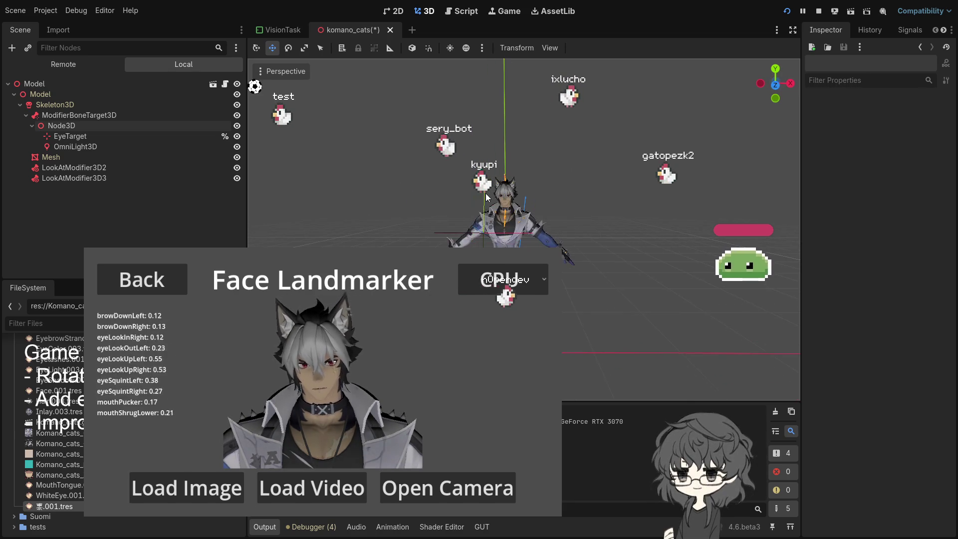
pyautogui.click(77, 136)
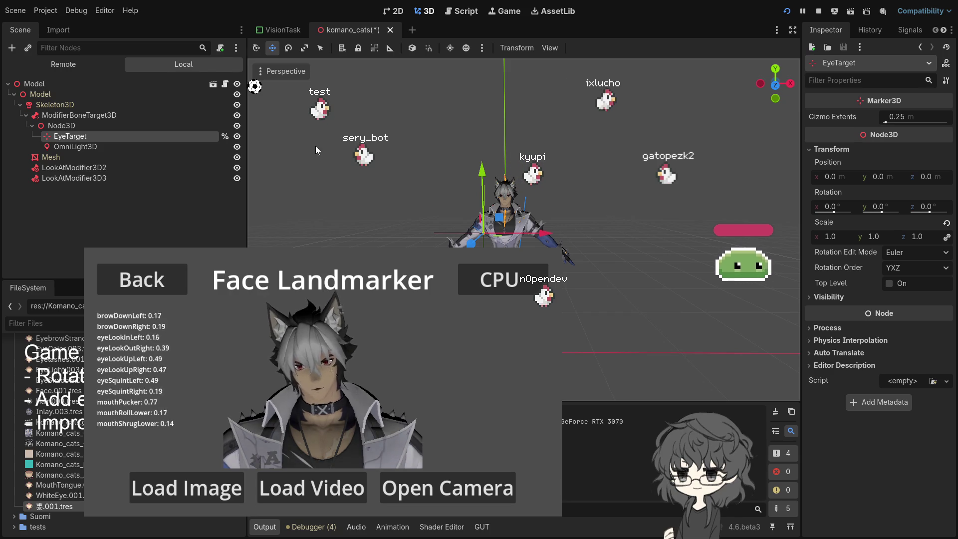
pyautogui.click(74, 125)
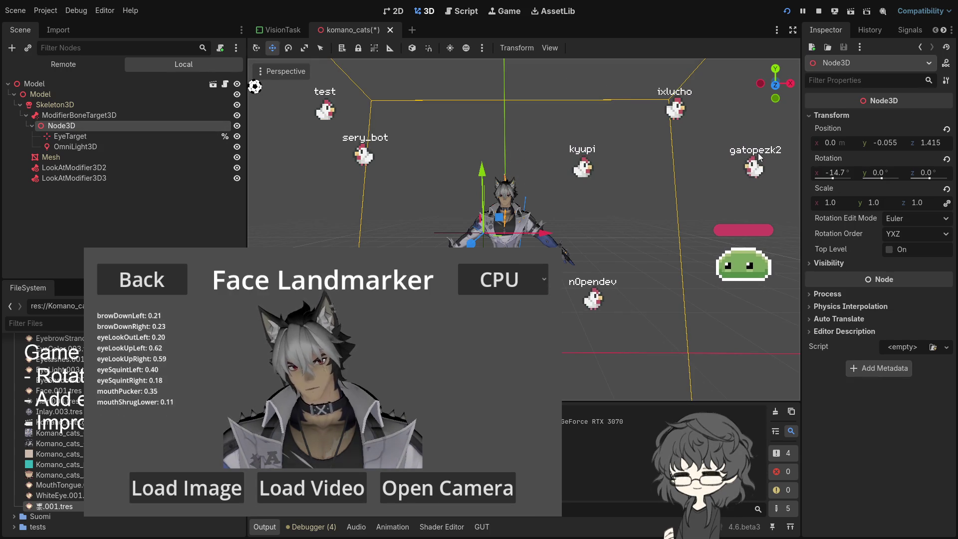
pyautogui.click(946, 159)
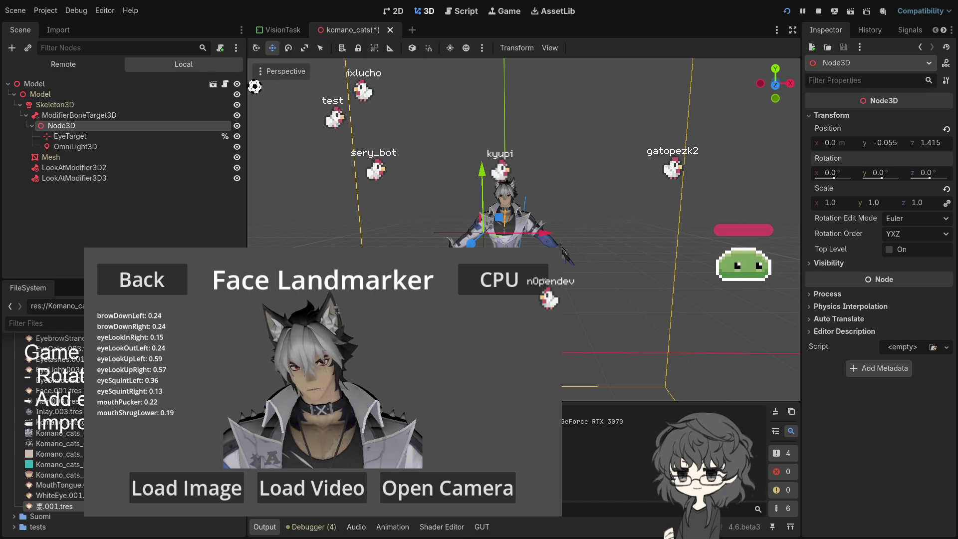
pyautogui.click(89, 114)
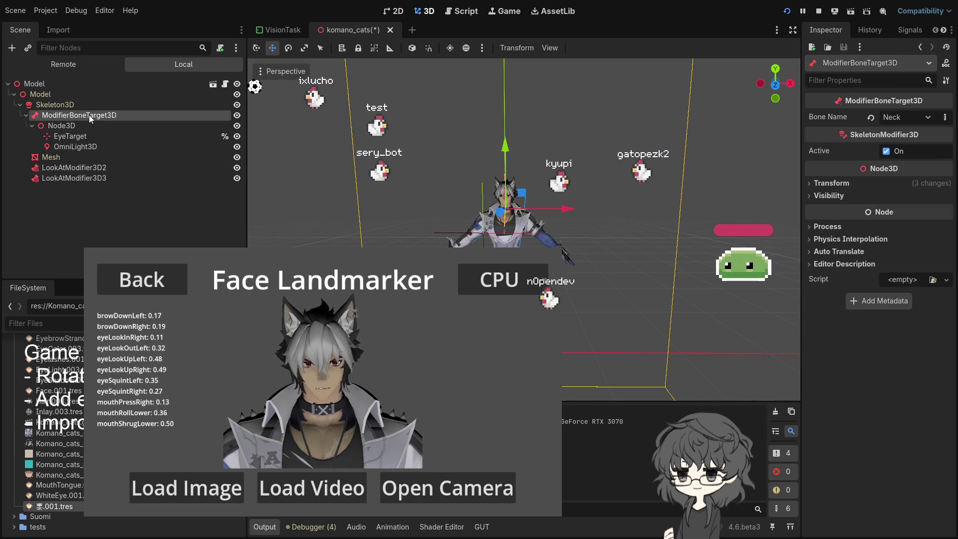
pyautogui.click(821, 184)
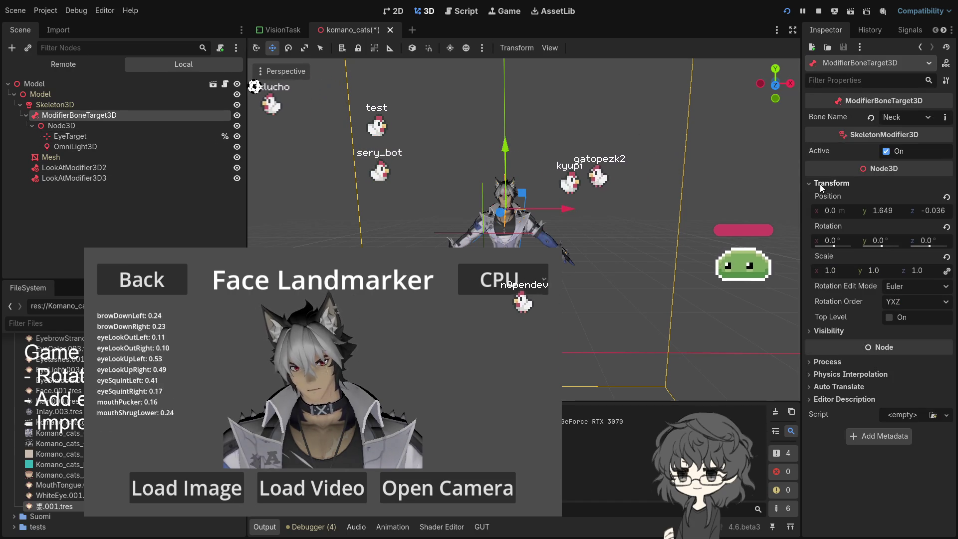
pyautogui.click(892, 211)
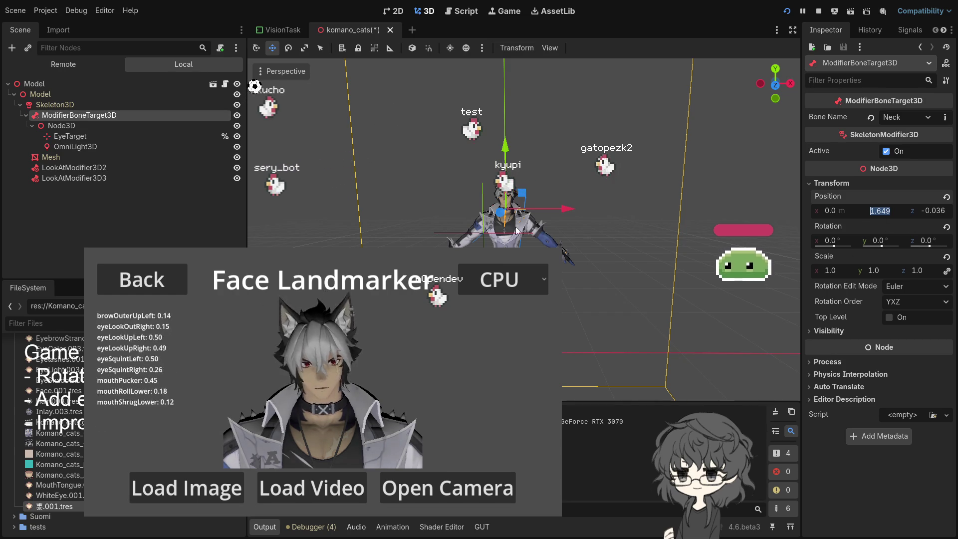
pyautogui.click(113, 219)
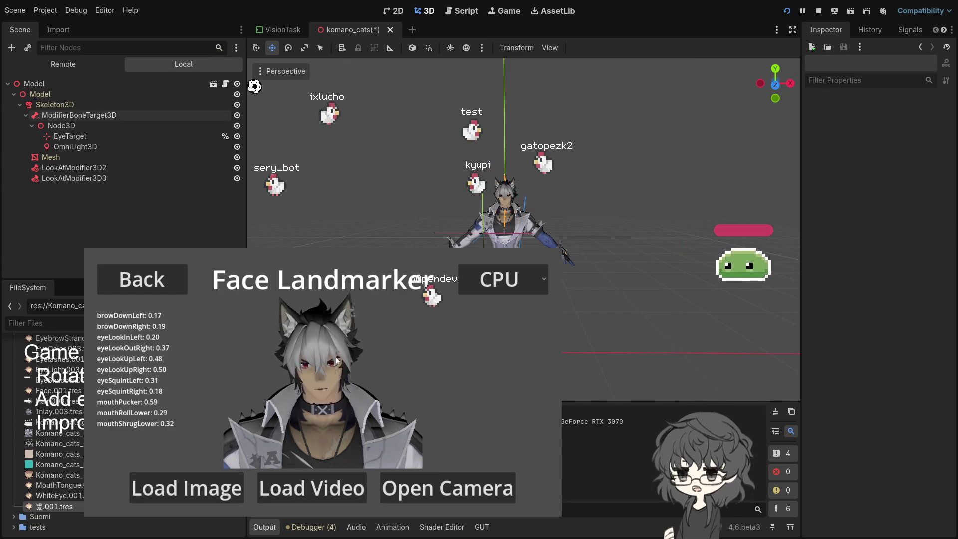
pyautogui.click(787, 12)
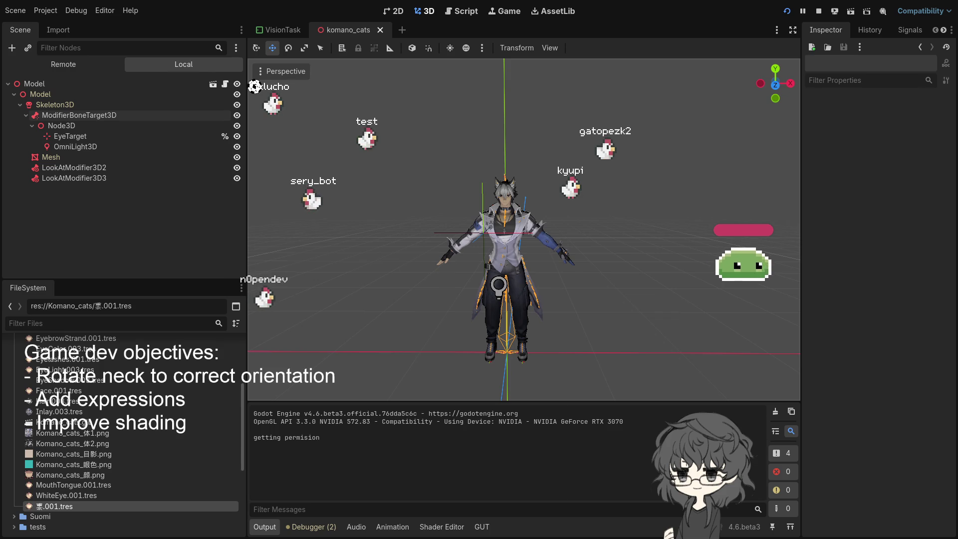
# Step: Choose Logi Webcam C920e with the 640x480@24(YUY2) format and confirm to resume tracking
pyautogui.click(215, 306)
pyautogui.click(216, 351)
pyautogui.click(216, 348)
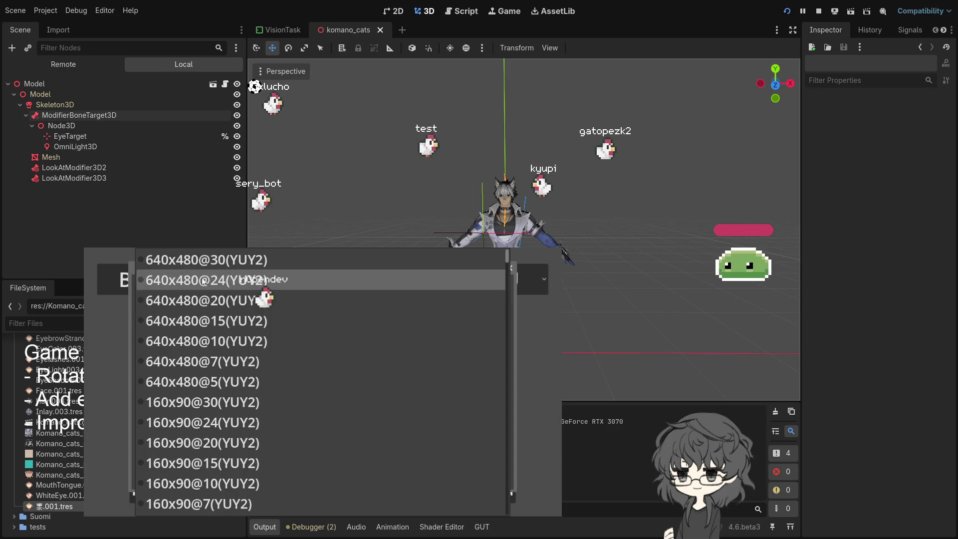
pyautogui.click(211, 283)
pyautogui.click(248, 476)
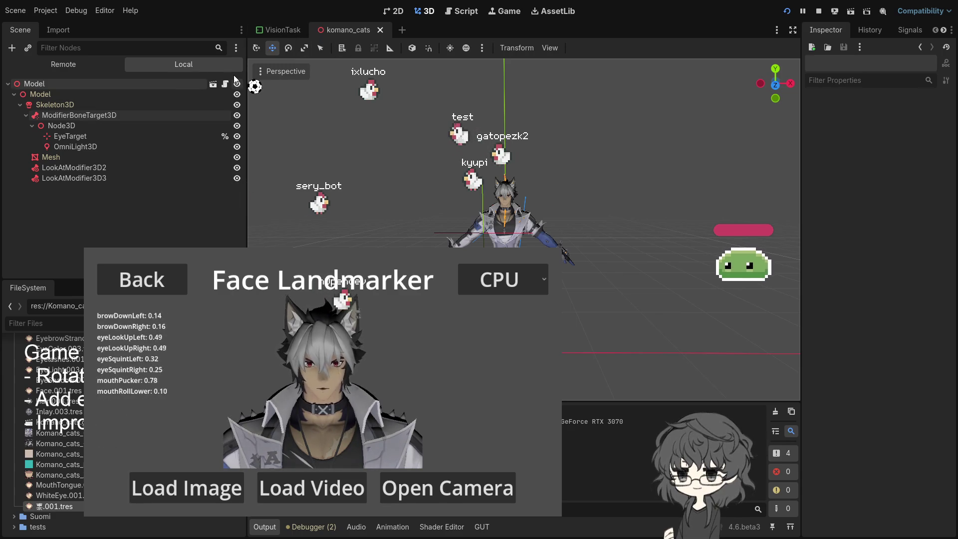
# Step: Scroll through komano_cats.gd's eye-look code, then stop the demo and go back to 3D
pyautogui.click(225, 83)
pyautogui.scroll(-2, 584, 180)
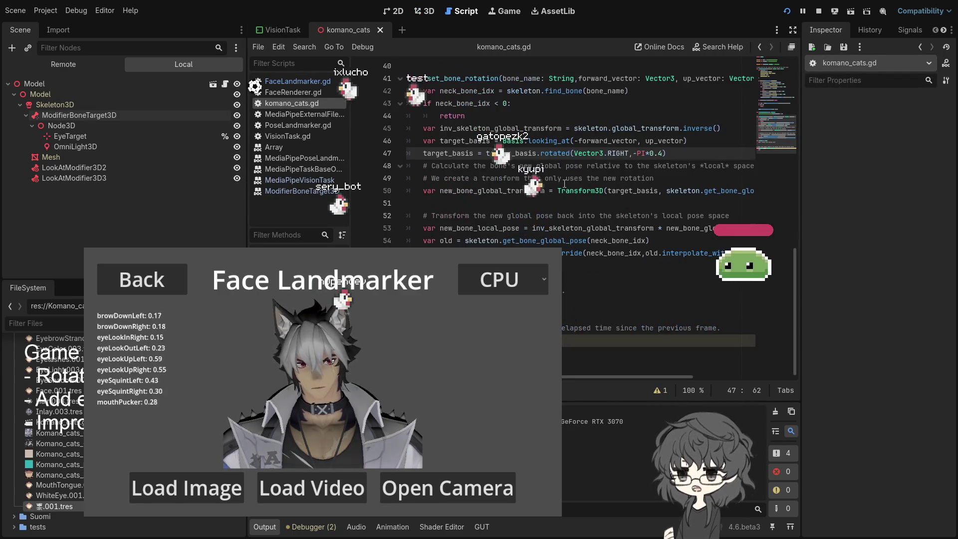
pyautogui.scroll(13, 536, 191)
pyautogui.scroll(-5, 534, 192)
pyautogui.scroll(4, 532, 193)
pyautogui.scroll(-1, 531, 193)
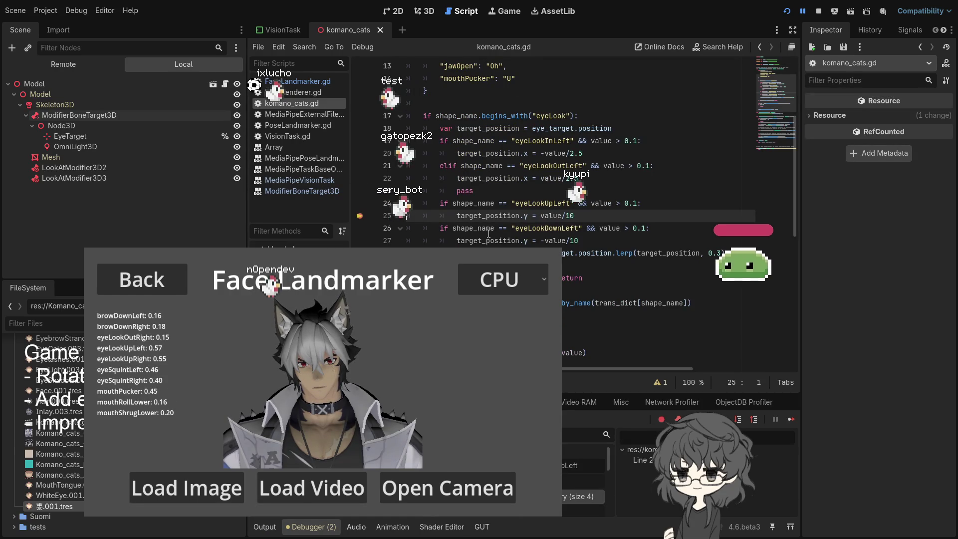
pyautogui.click(816, 10)
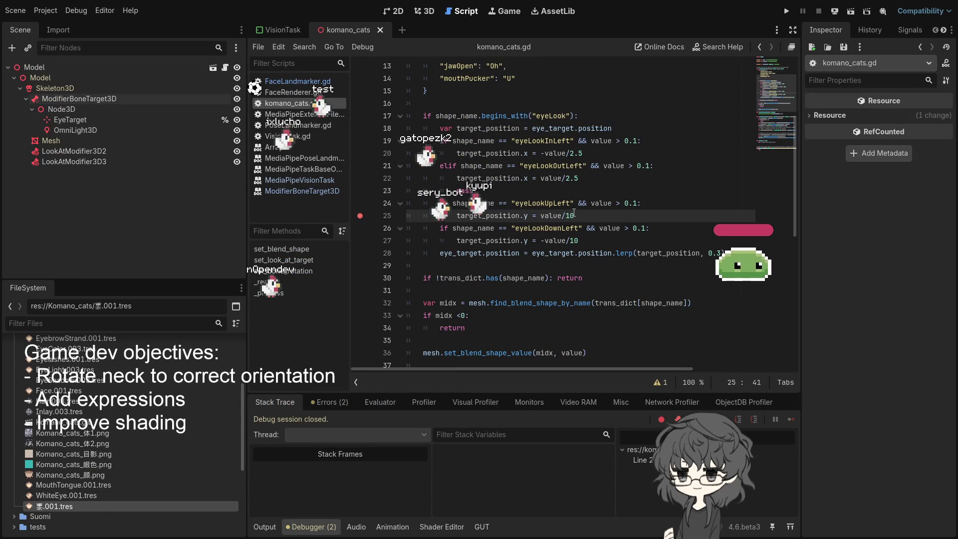
pyautogui.click(427, 12)
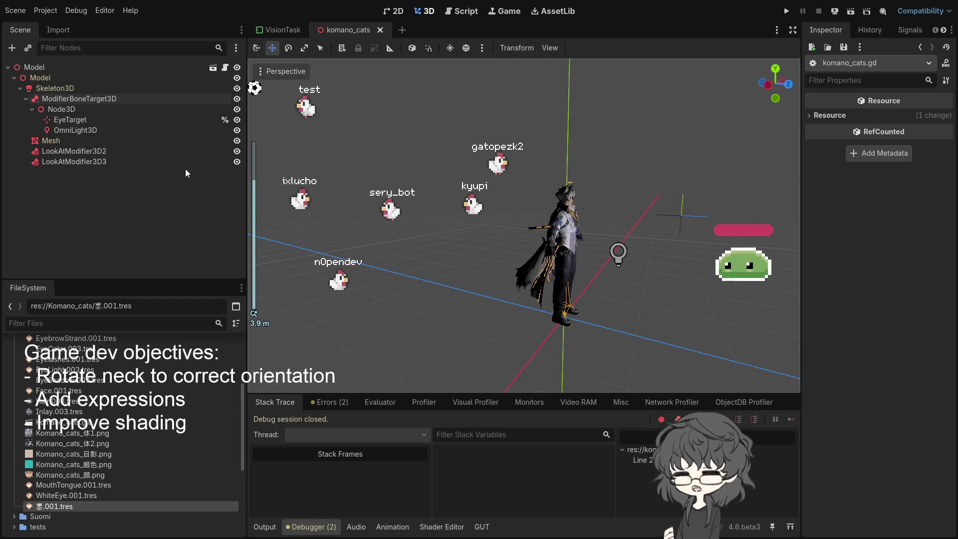
# Step: Pull the eye-target Node3D in to z 0.771 and move the omni light right and upward
pyautogui.click(75, 110)
pyautogui.moveTo(763, 220); pyautogui.dragTo(682, 217)
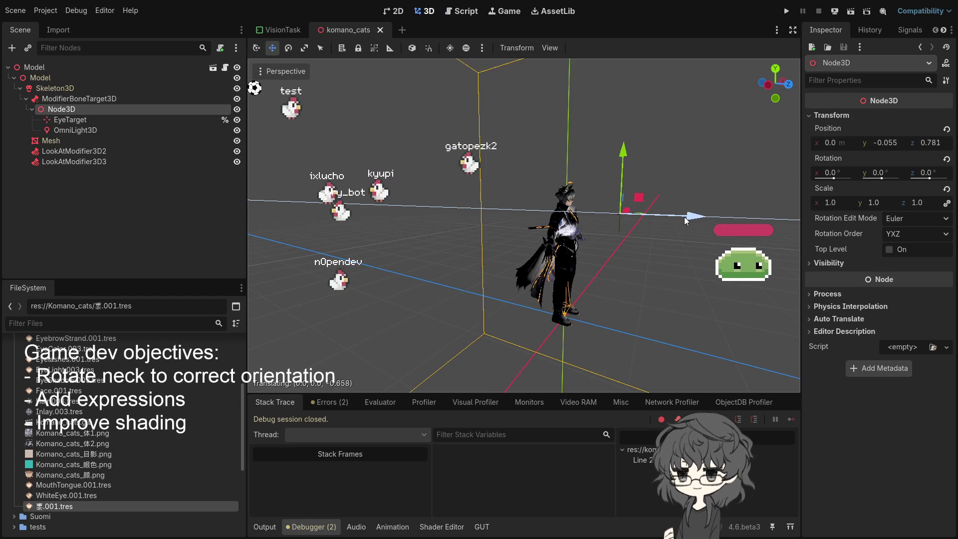
pyautogui.click(80, 130)
pyautogui.moveTo(635, 263); pyautogui.dragTo(698, 264)
pyautogui.moveTo(630, 198); pyautogui.dragTo(634, 155)
# Step: Frame the view on the EyeTarget marker from the character's front
pyautogui.moveTo(705, 223)
pyautogui.mouseDown()
pyautogui.moveTo(713, 239)
pyautogui.moveTo(573, 279)
pyautogui.mouseUp()
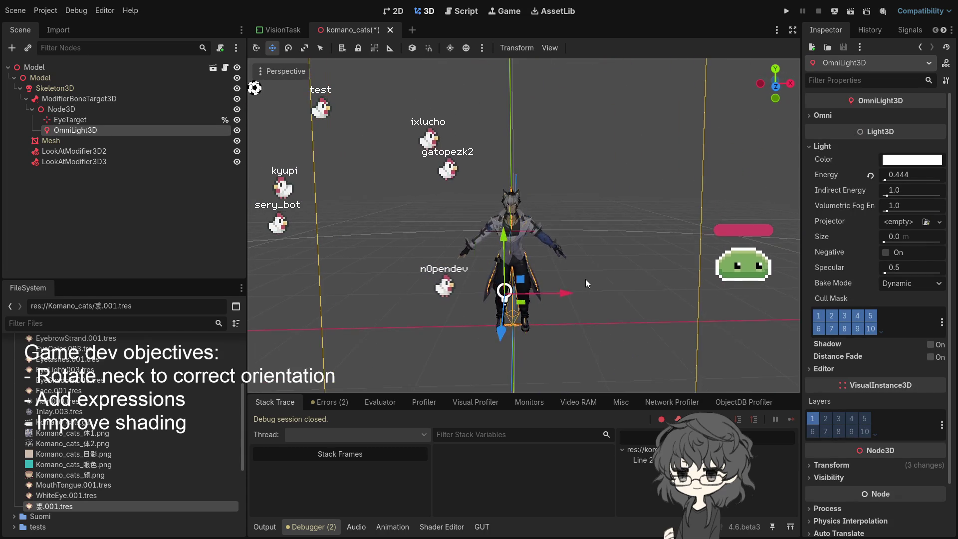
pyautogui.scroll(5, 586, 280)
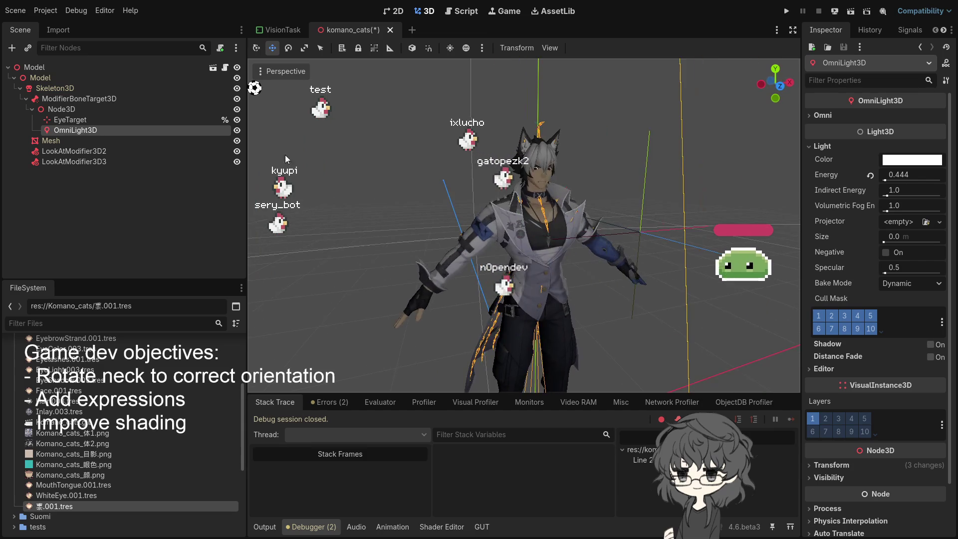
pyautogui.scroll(4, 540, 179)
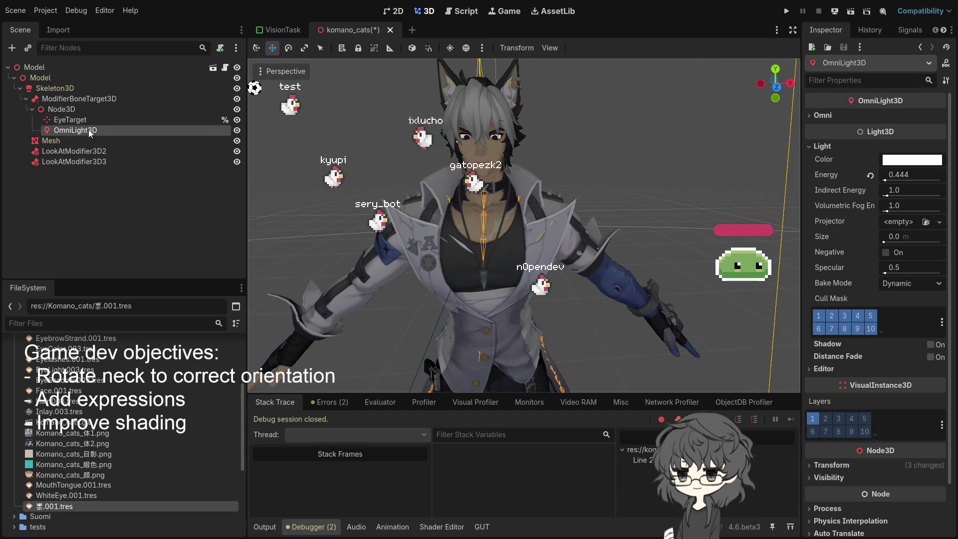
pyautogui.scroll(-5, 432, 190)
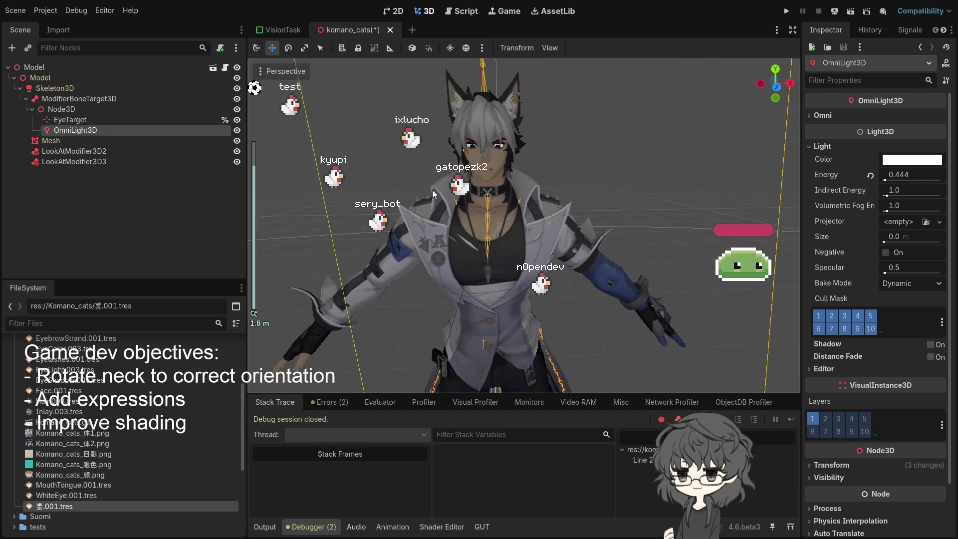
pyautogui.click(88, 124)
pyautogui.press('f')
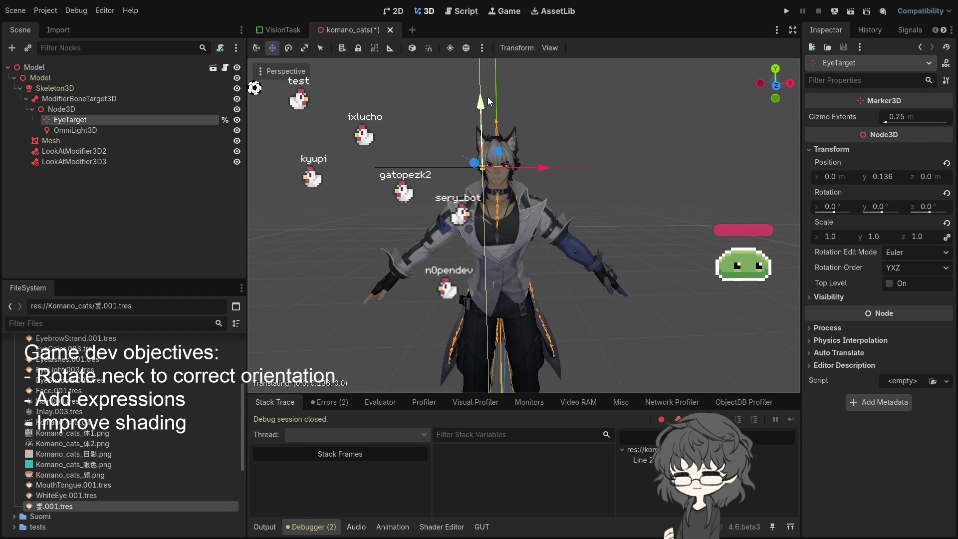
pyautogui.moveTo(595, 172)
pyautogui.mouseDown()
pyautogui.moveTo(488, 175)
pyautogui.moveTo(612, 177)
pyautogui.moveTo(589, 173)
pyautogui.mouseUp()
pyautogui.scroll(3, 603, 174)
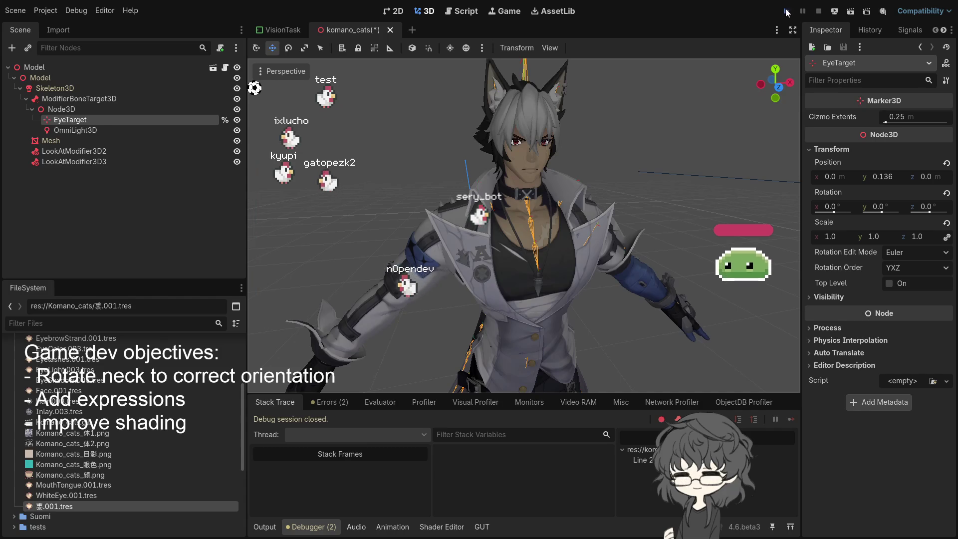
# Step: Run the project, then dismiss the first camera prompt and return to the demo's main menu
pyautogui.click(786, 11)
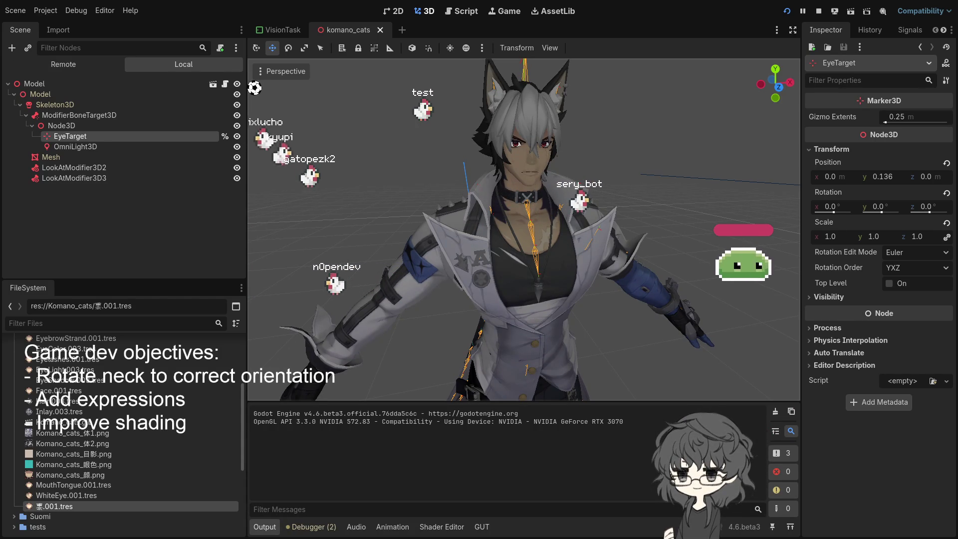
pyautogui.click(452, 491)
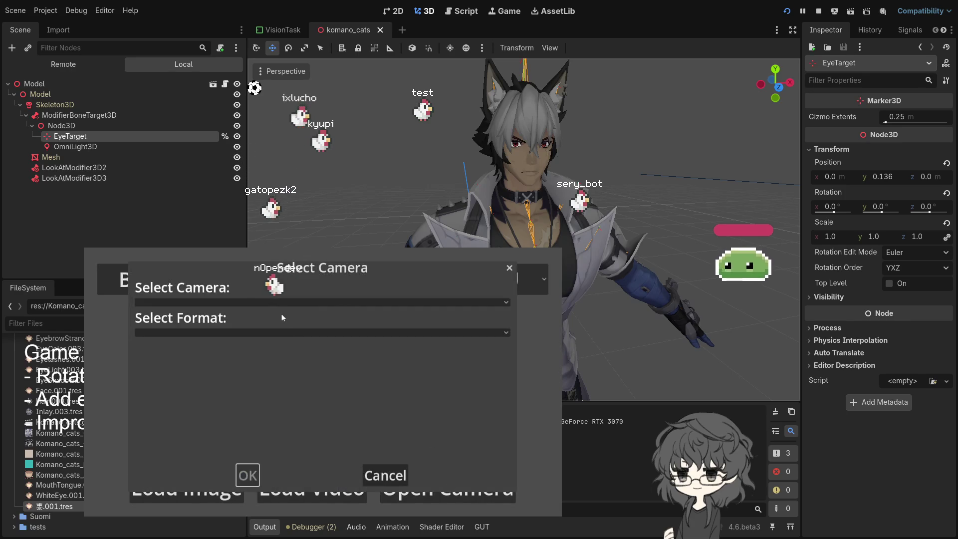
pyautogui.click(375, 468)
pyautogui.click(105, 271)
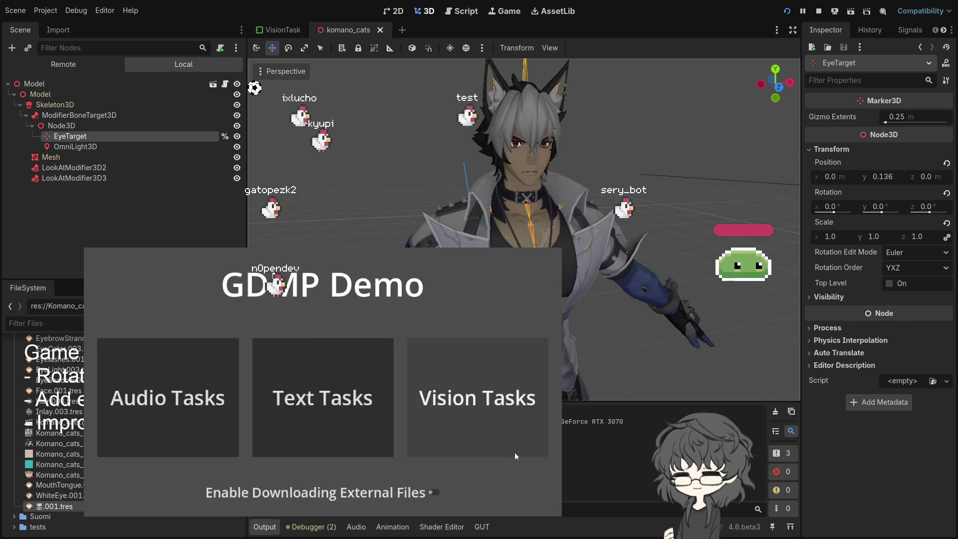
# Step: Start the Face Landmarker demo with Logi Webcam C920e at 640x480@24(YUY2)
pyautogui.click(517, 453)
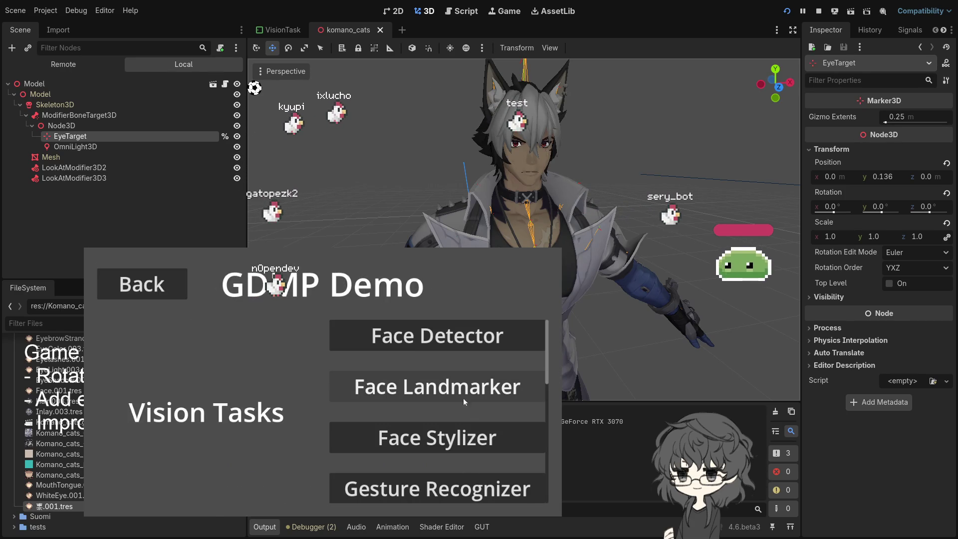
pyautogui.click(465, 397)
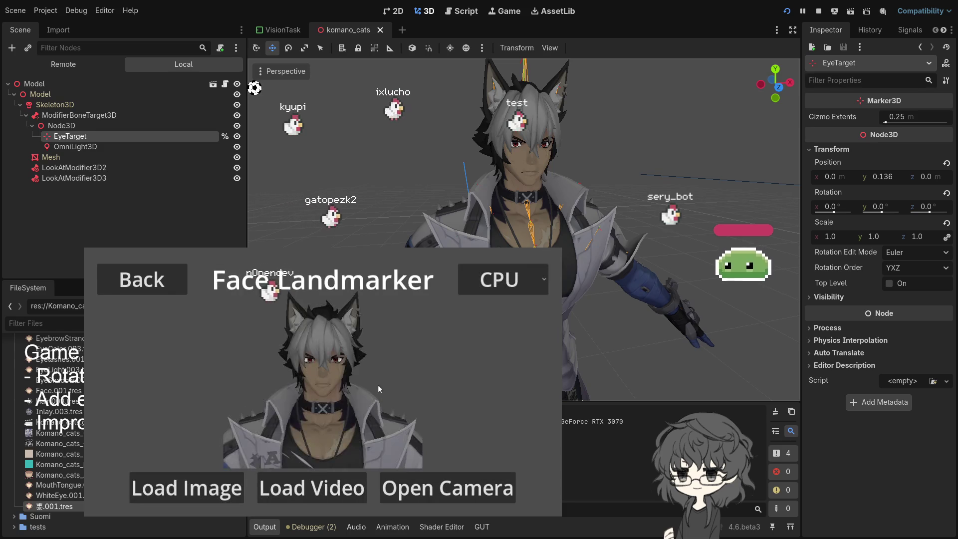
pyautogui.click(449, 487)
pyautogui.click(295, 310)
pyautogui.click(244, 335)
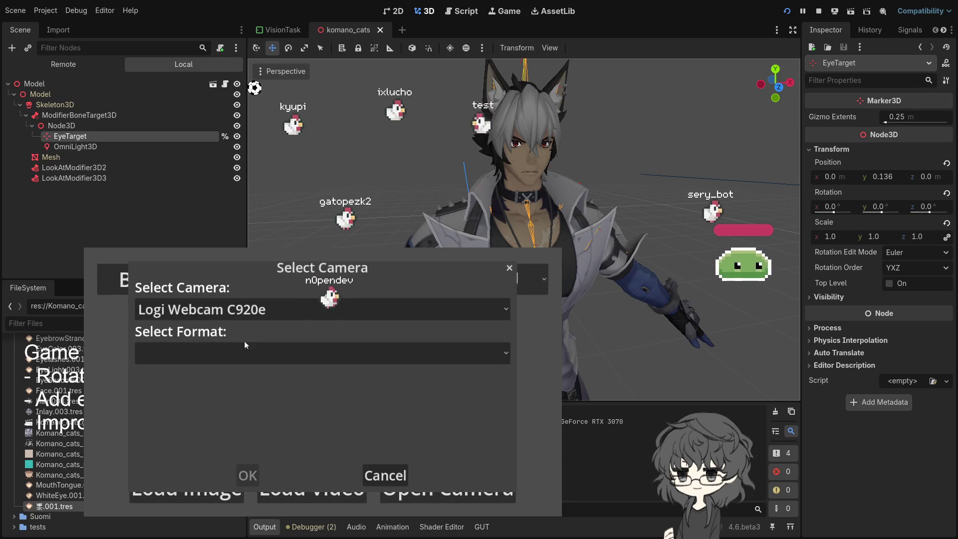
pyautogui.click(244, 344)
pyautogui.click(250, 280)
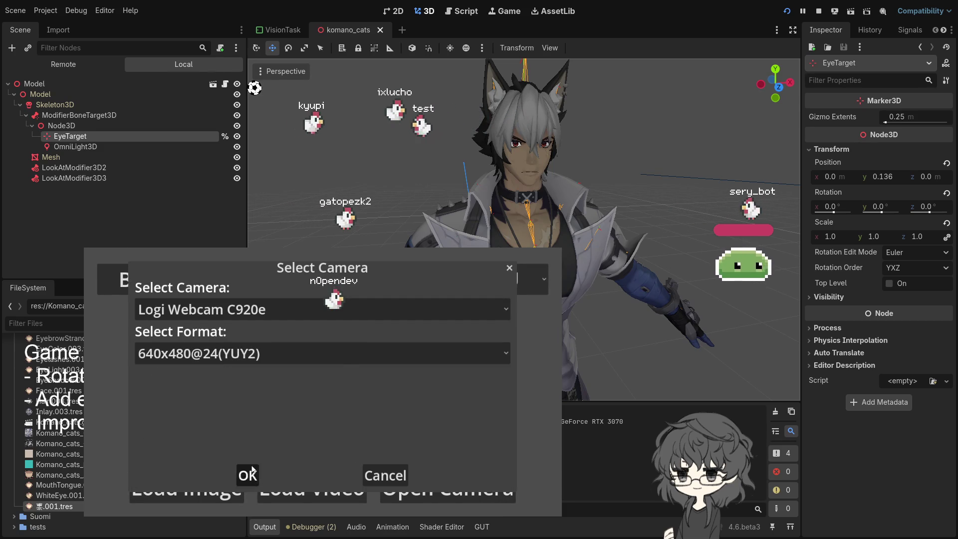
pyautogui.click(249, 474)
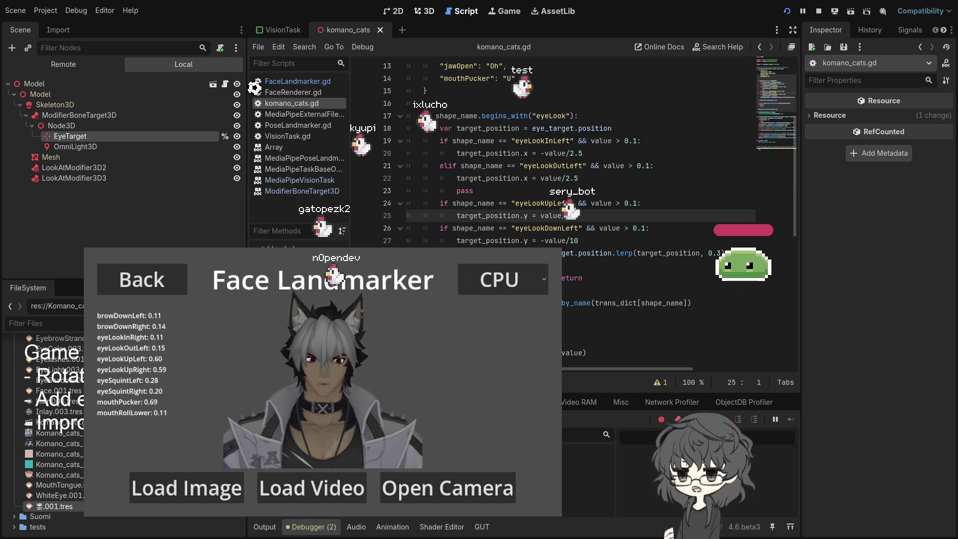
# Step: Return to the 3D scene view and save after a stray node move
pyautogui.click(425, 11)
pyautogui.click(398, 11)
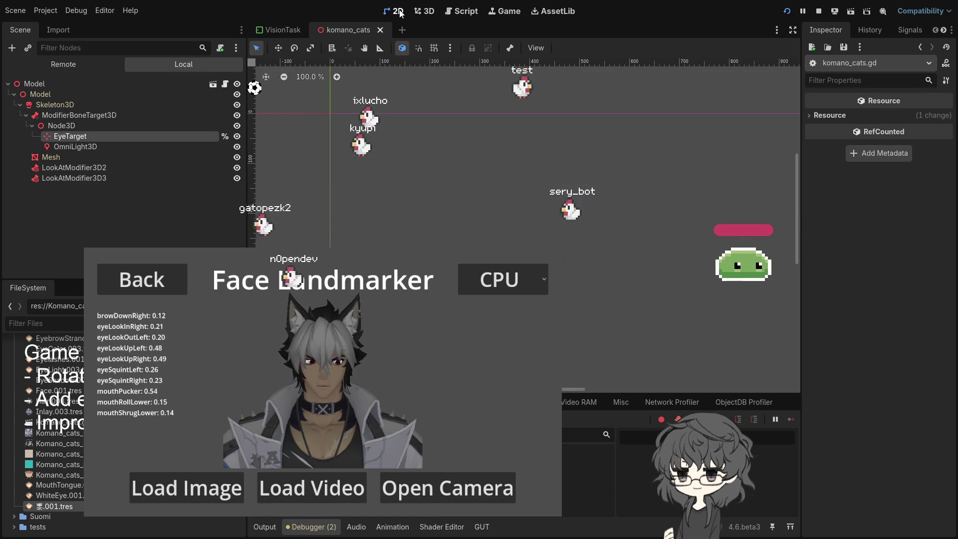
pyautogui.click(428, 14)
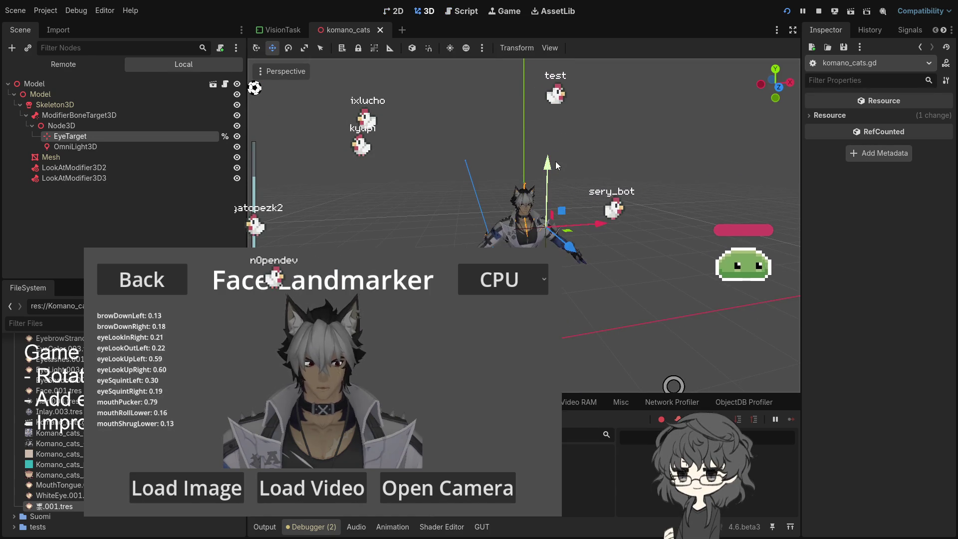
pyautogui.moveTo(549, 160); pyautogui.dragTo(606, 193)
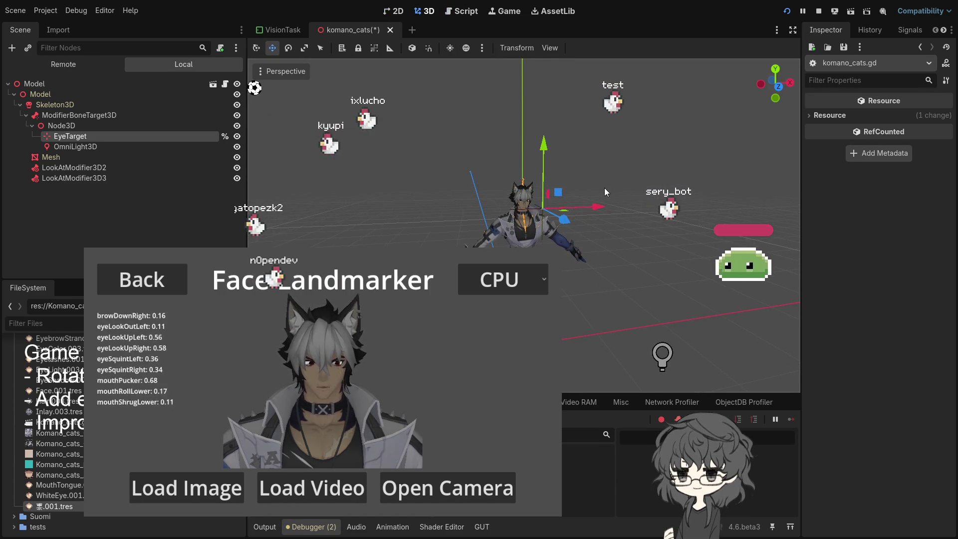
pyautogui.hotkey('ctrl', 's')
# Step: Raise the eye-target Node3D to y 0.094, then inspect EyeTarget and the OmniLight3D settings
pyautogui.click(118, 127)
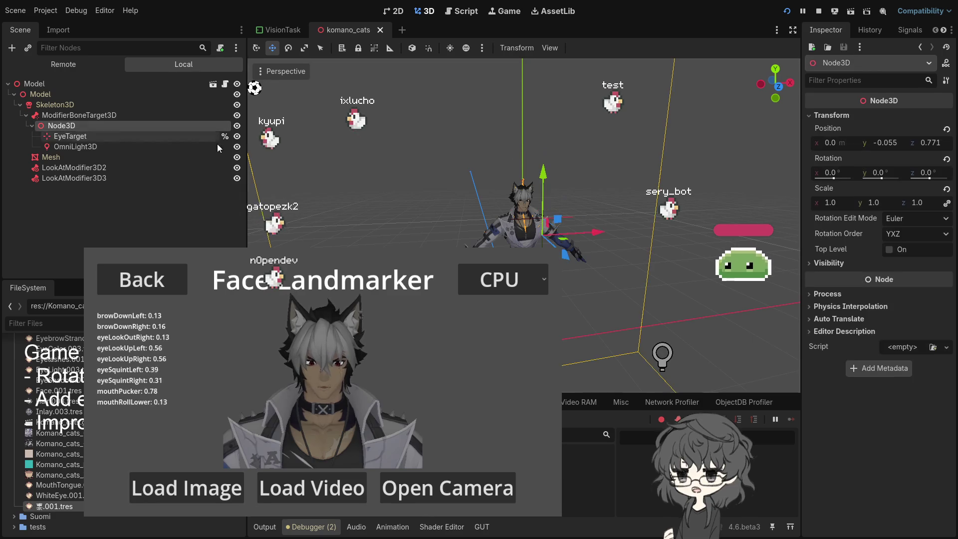
pyautogui.moveTo(551, 177); pyautogui.dragTo(566, 160)
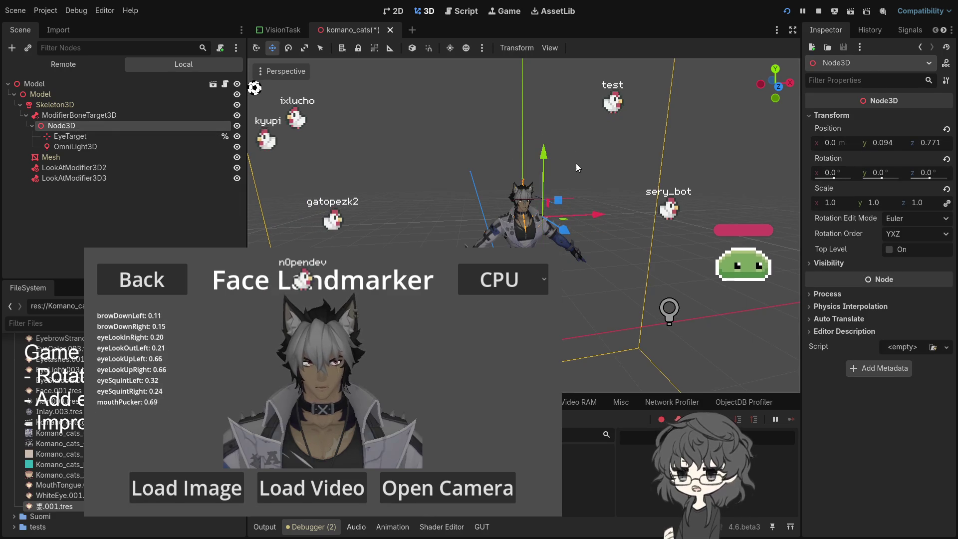
pyautogui.click(70, 135)
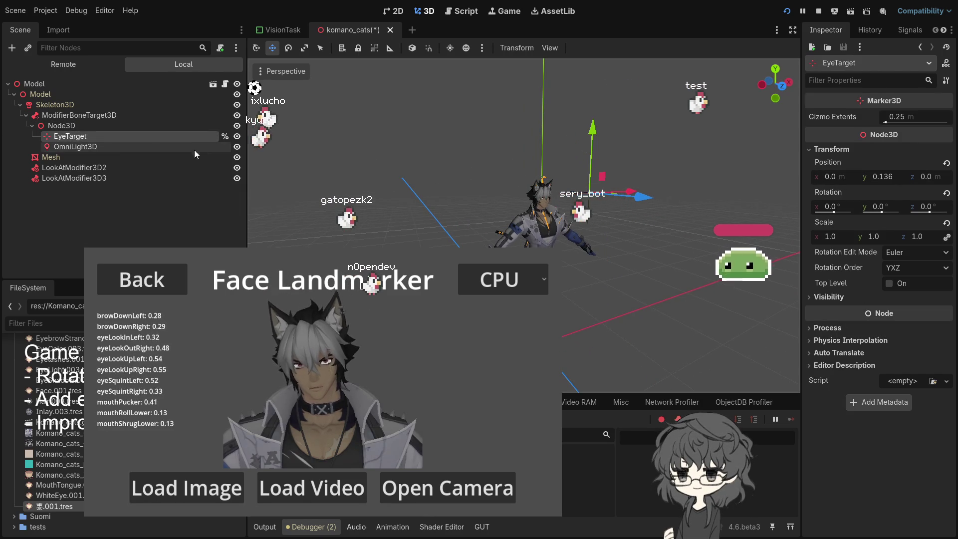
pyautogui.click(115, 146)
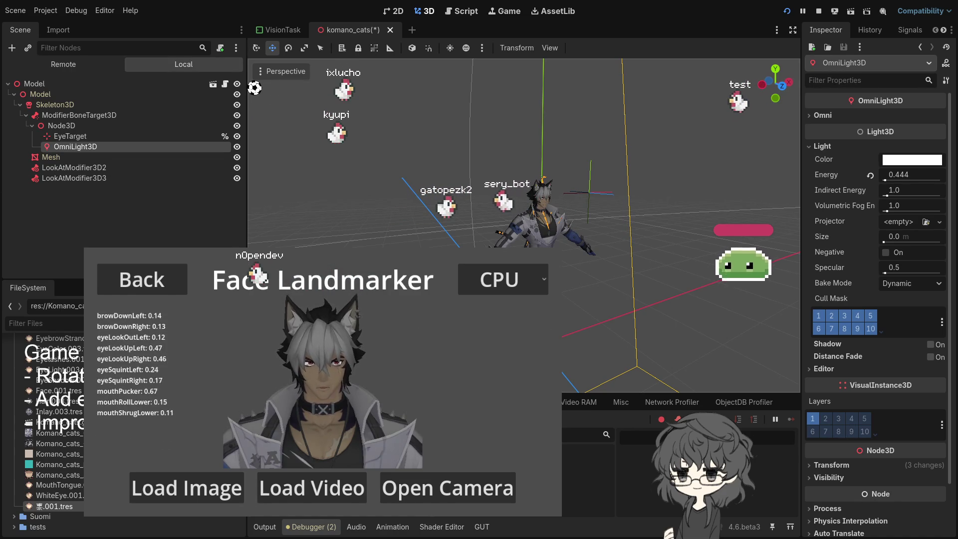
# Step: Lower the eye-target Node3D to y -0.021, save the scene, and open komano_cats.gd
pyautogui.click(99, 127)
pyautogui.moveTo(591, 149)
pyautogui.mouseDown()
pyautogui.moveTo(590, 176)
pyautogui.moveTo(588, 167)
pyautogui.mouseUp()
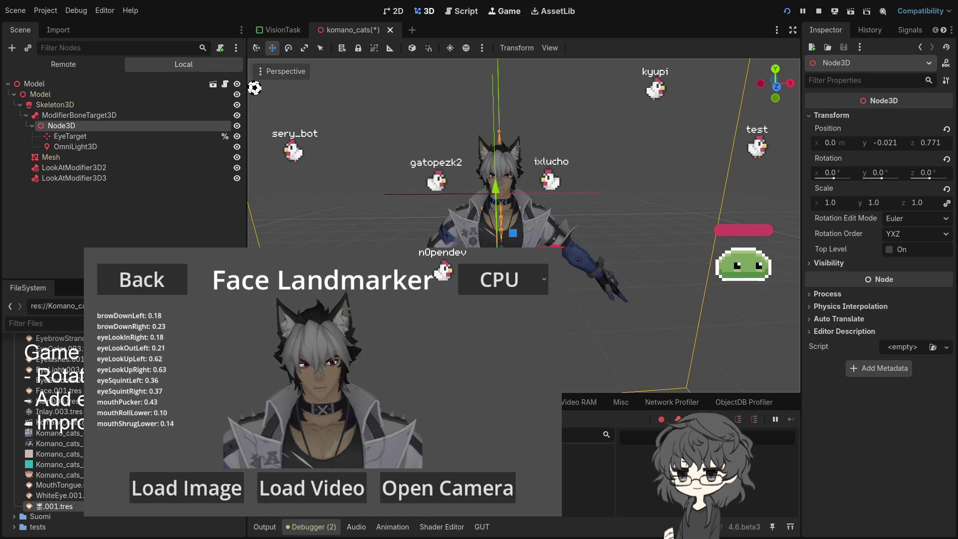
pyautogui.hotkey('ctrl', 's')
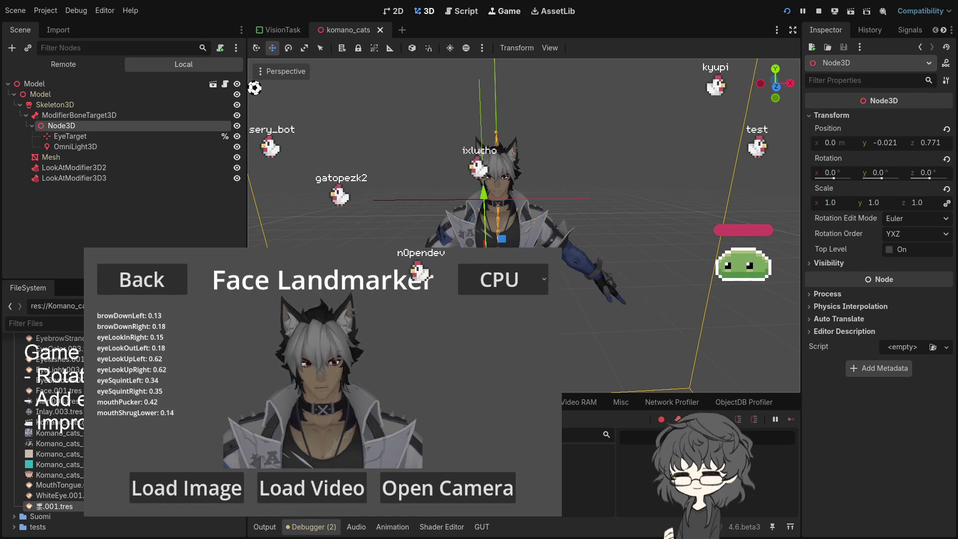
pyautogui.hotkey('ctrl', 'F3')
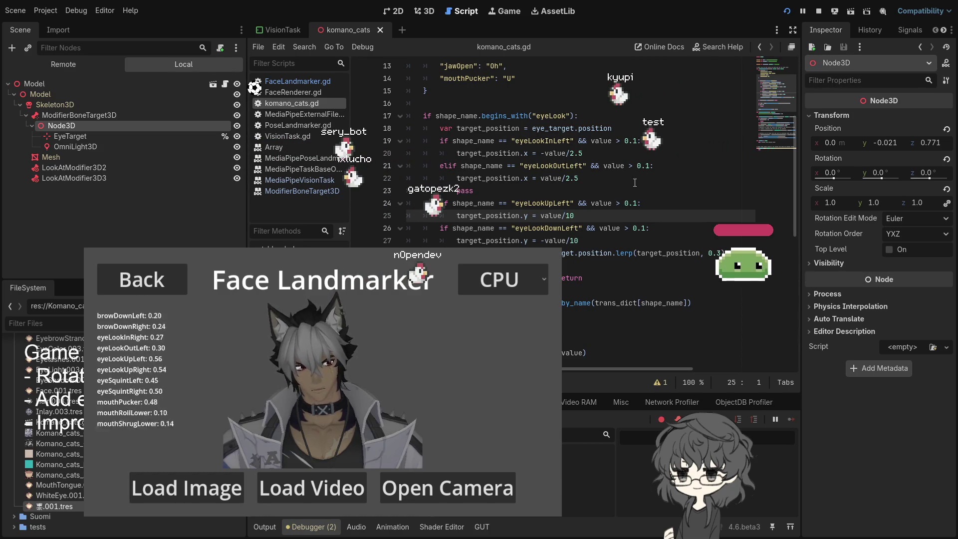
# Step: Change the look-up and look-down divisors on lines 25 and 27 from 10 to 5 and save
pyautogui.click(661, 240)
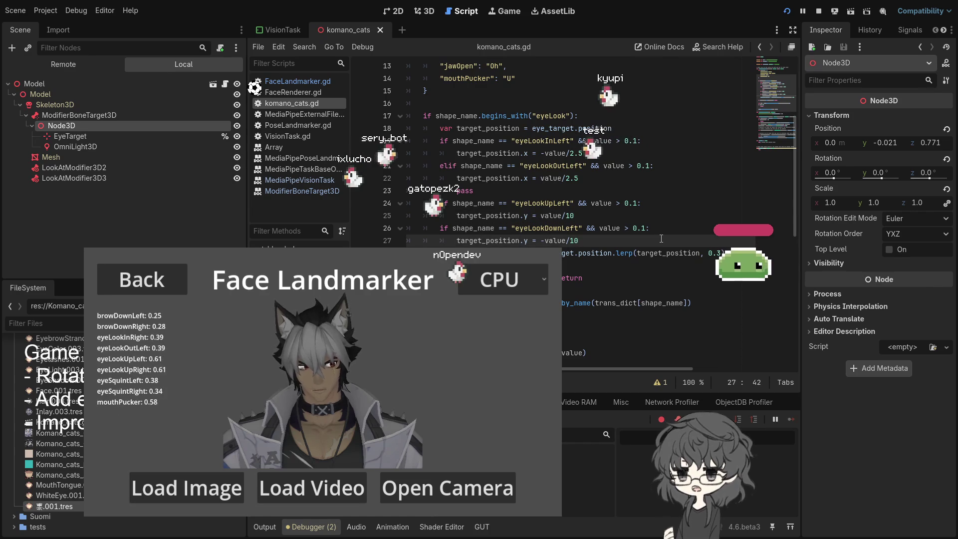
pyautogui.press('BackSpace')
pyautogui.press('BackSpace')
pyautogui.write('5')
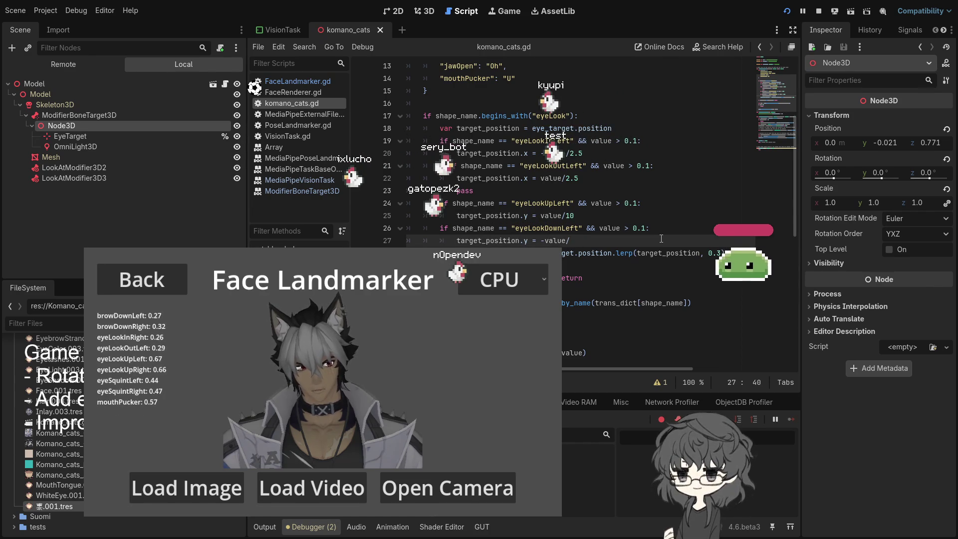
pyautogui.doubleClick(569, 215)
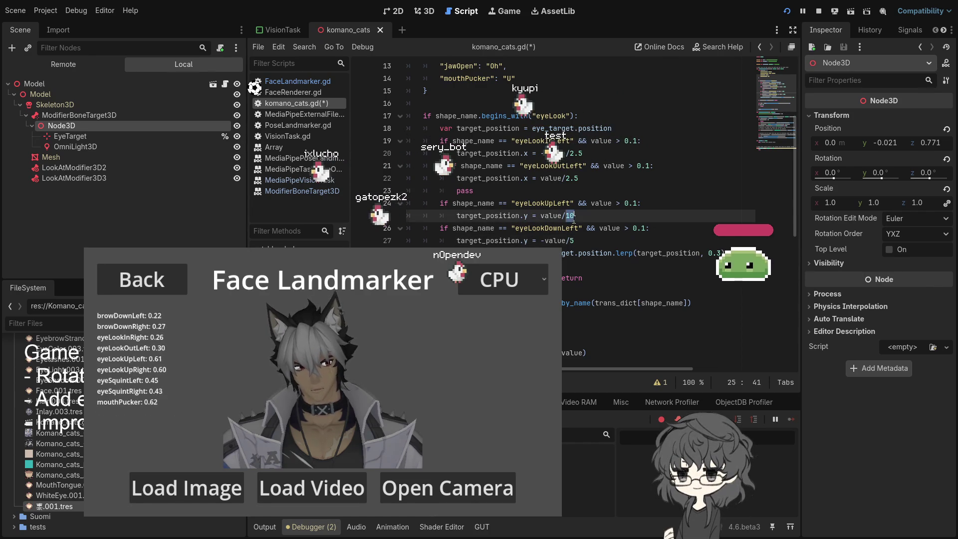
pyautogui.write('5')
pyautogui.hotkey('ctrl', 's')
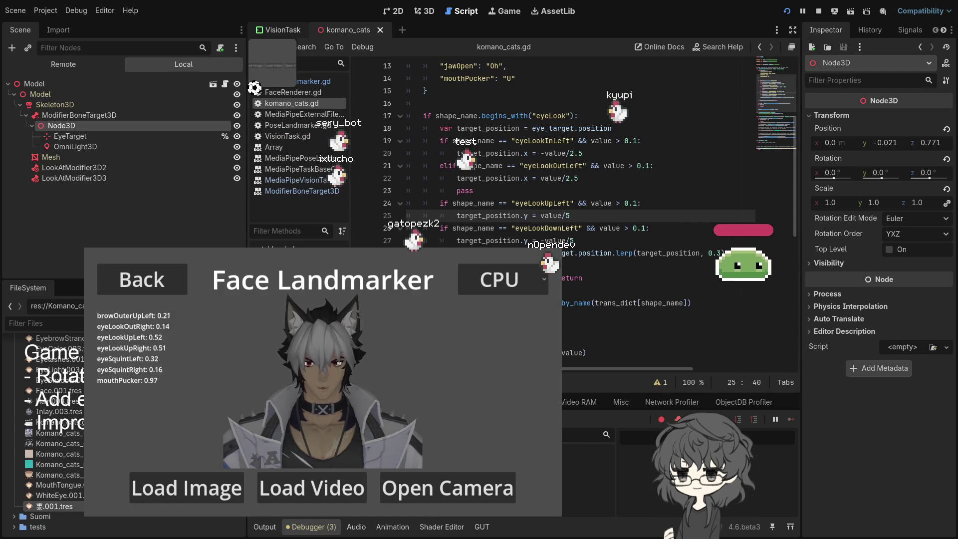
pyautogui.click(75, 146)
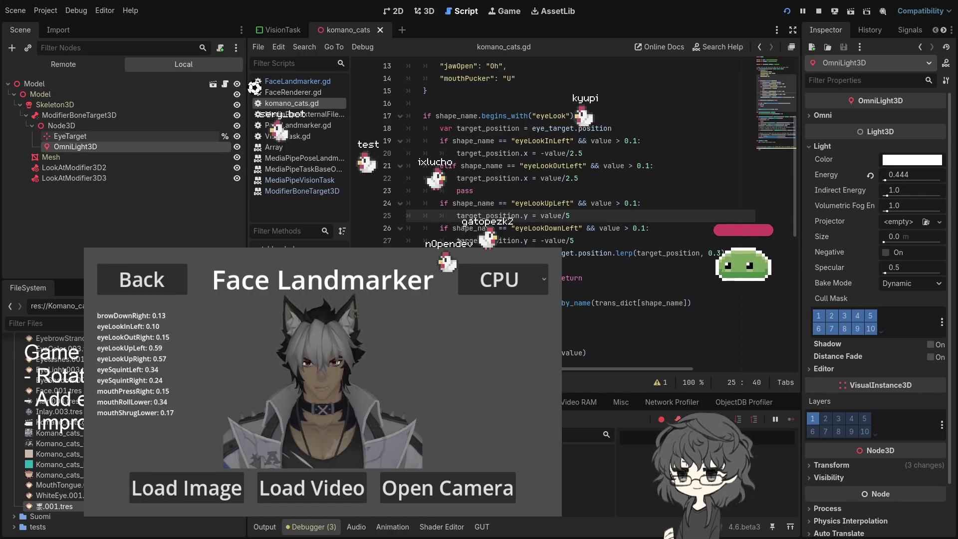
# Step: Check the neck bone target modifier, review the eye-look script lines, and open the Hair.003 material
pyautogui.click(85, 114)
pyautogui.write('4')
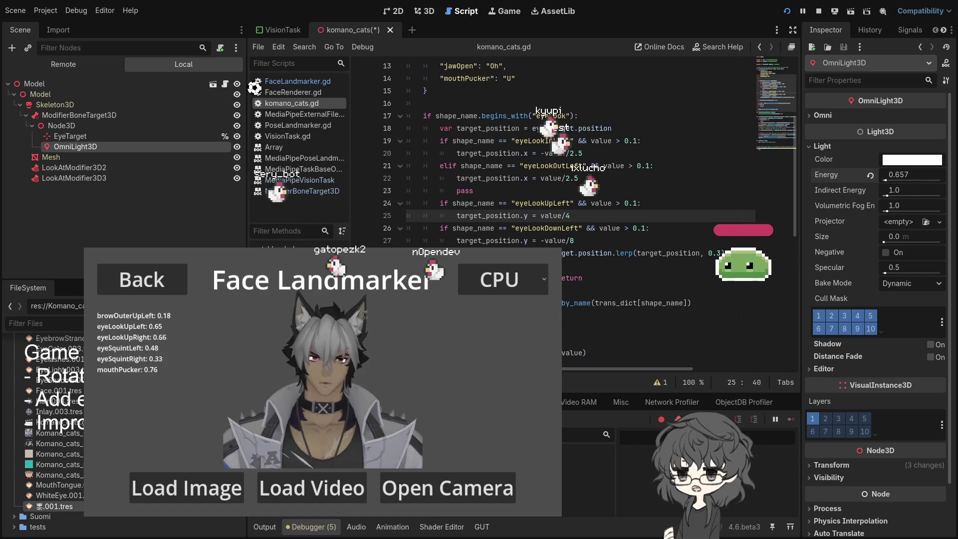
pyautogui.click(668, 140)
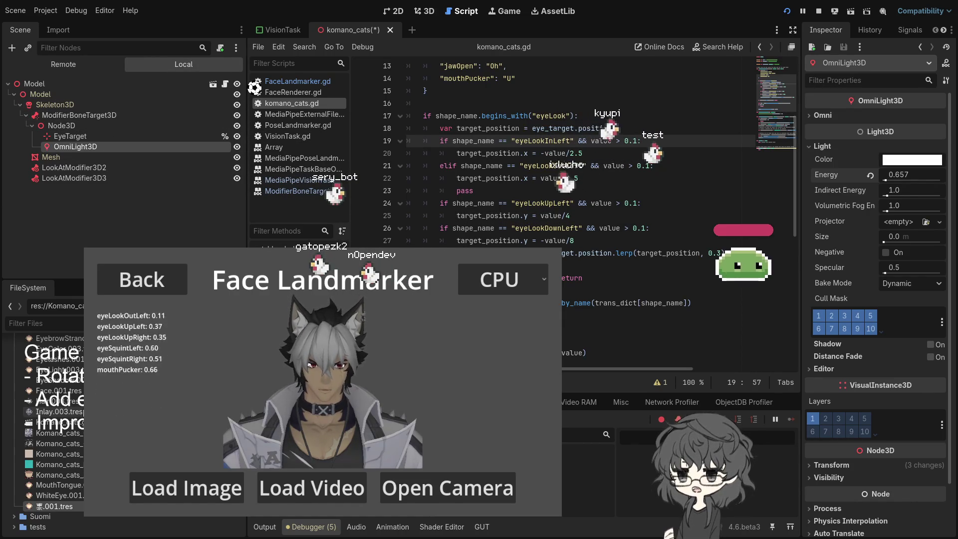
pyautogui.scroll(3, 45, 429)
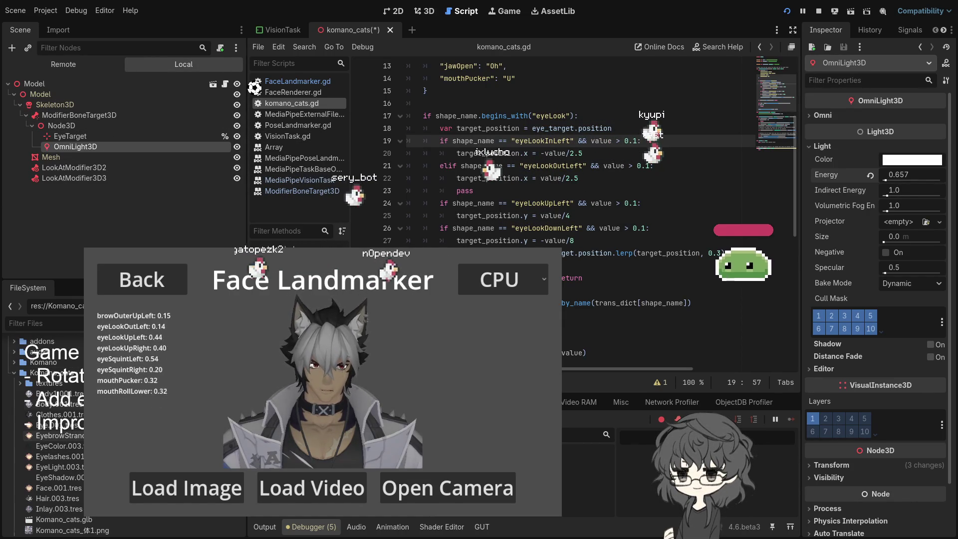
pyautogui.scroll(-3, 50, 429)
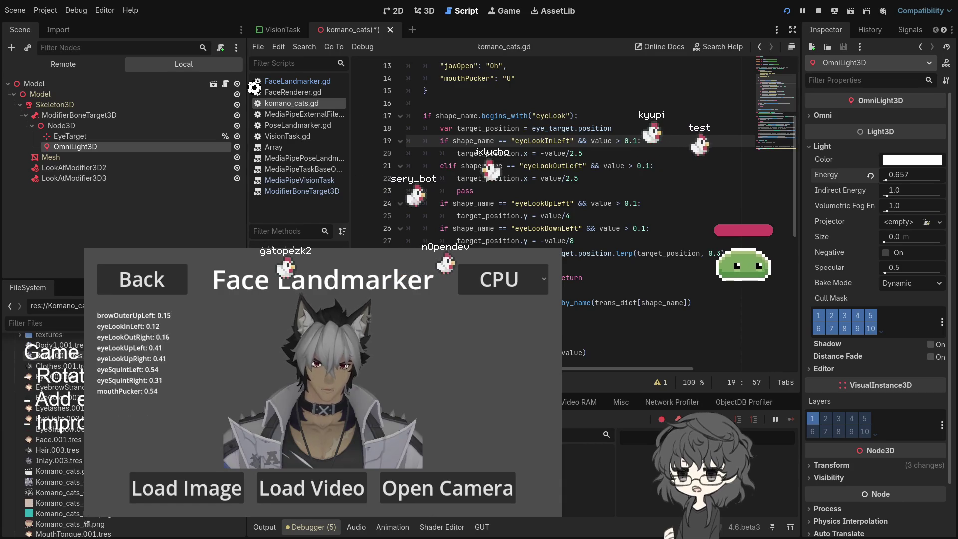
pyautogui.scroll(-2, 50, 429)
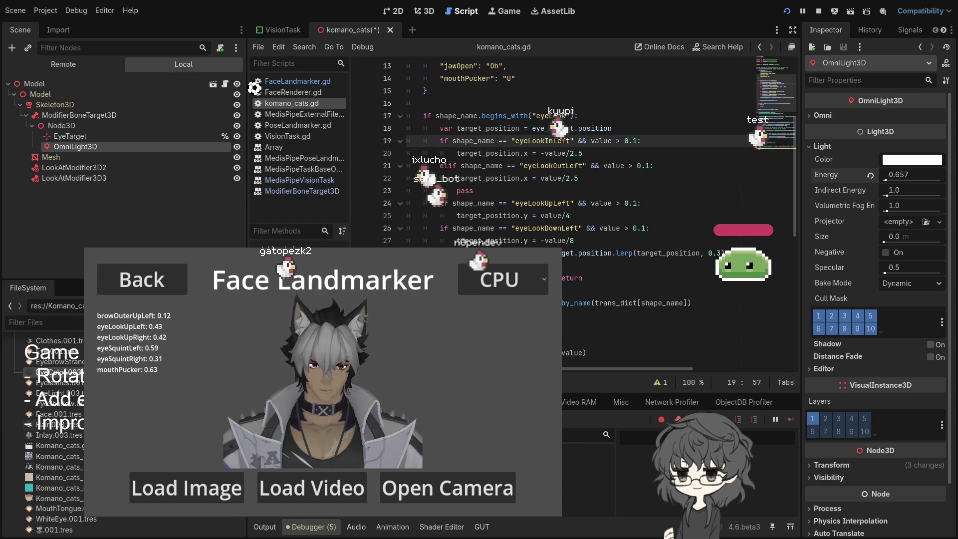
pyautogui.click(70, 428)
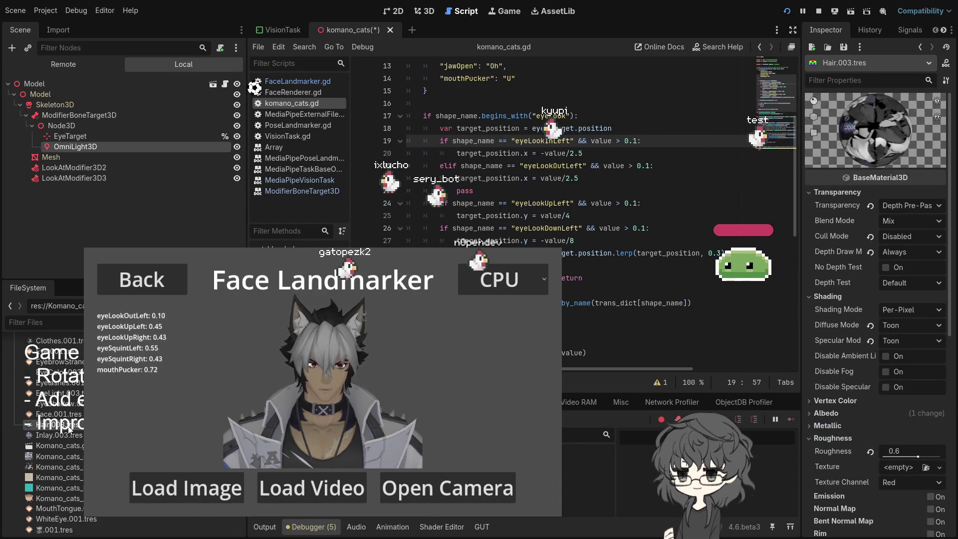
# Step: Set the Hair.003 material's Stencil mode to Outline
pyautogui.scroll(-8, 854, 426)
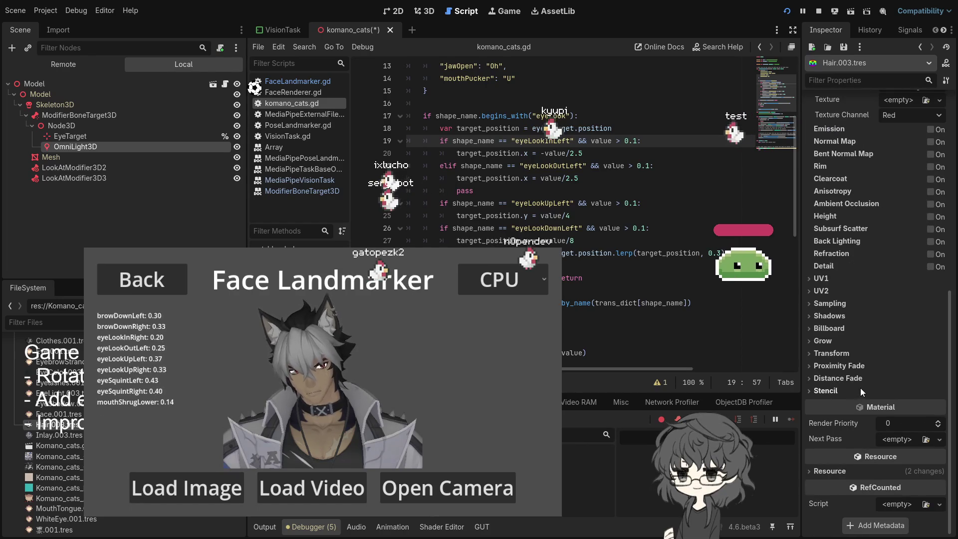
pyautogui.click(839, 379)
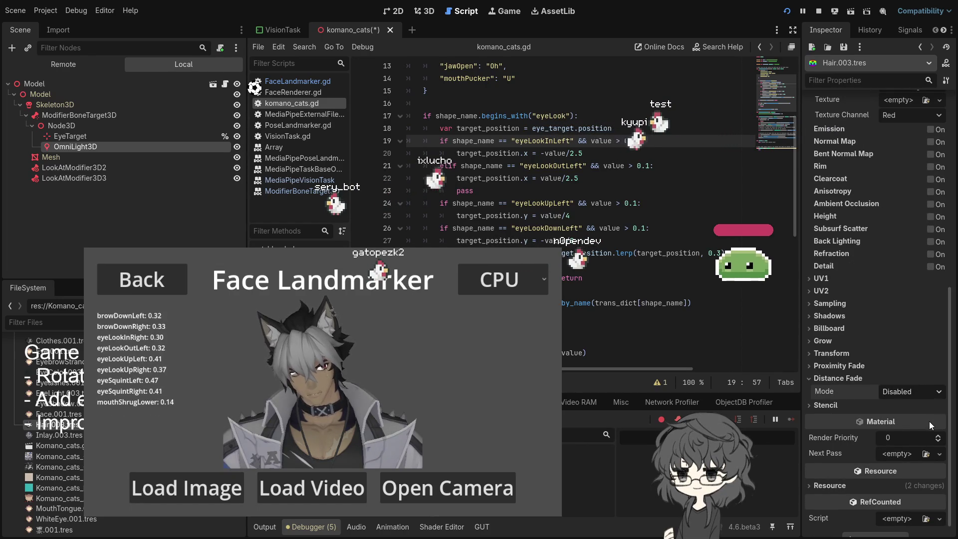
pyautogui.click(842, 377)
pyautogui.click(856, 391)
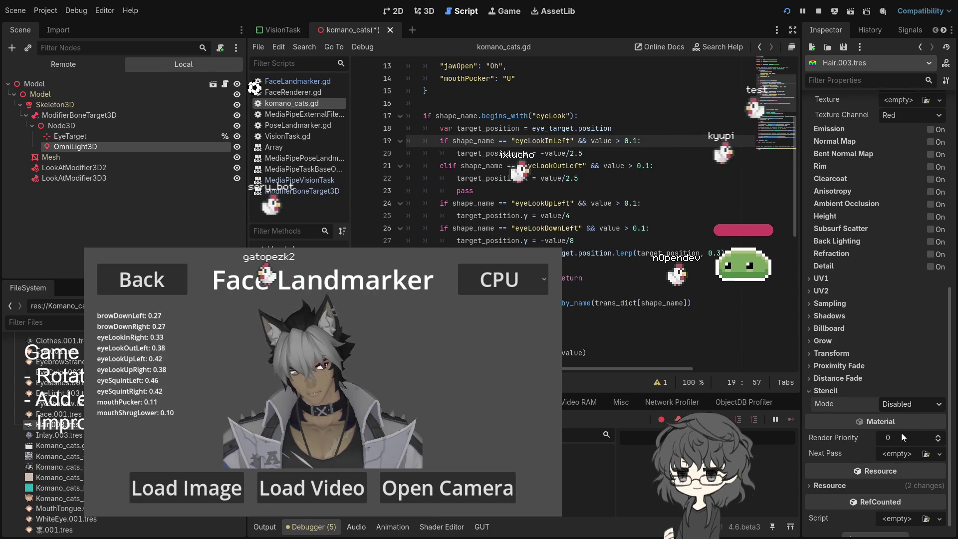
pyautogui.click(901, 433)
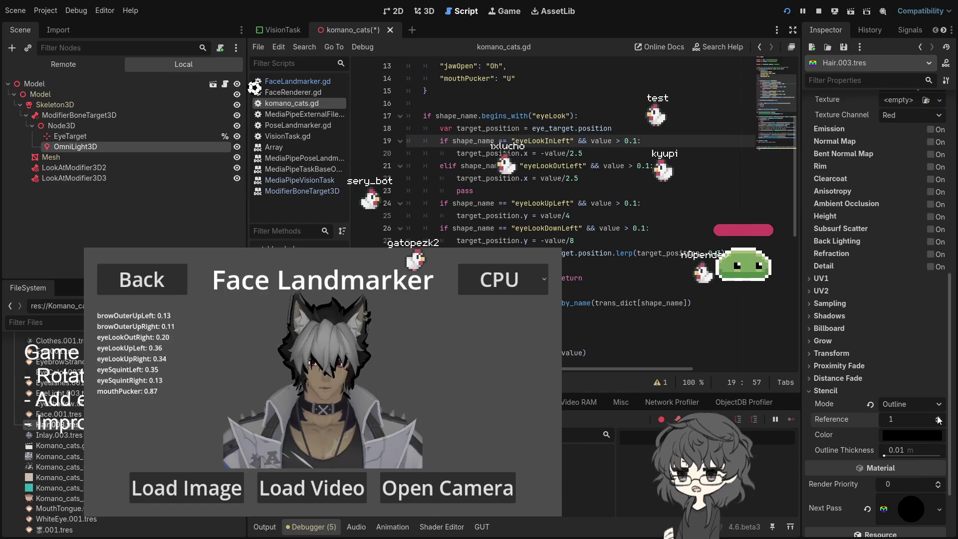
# Step: Set the outline thickness to 0.002 m and make the outline colour transparent
pyautogui.click(882, 454)
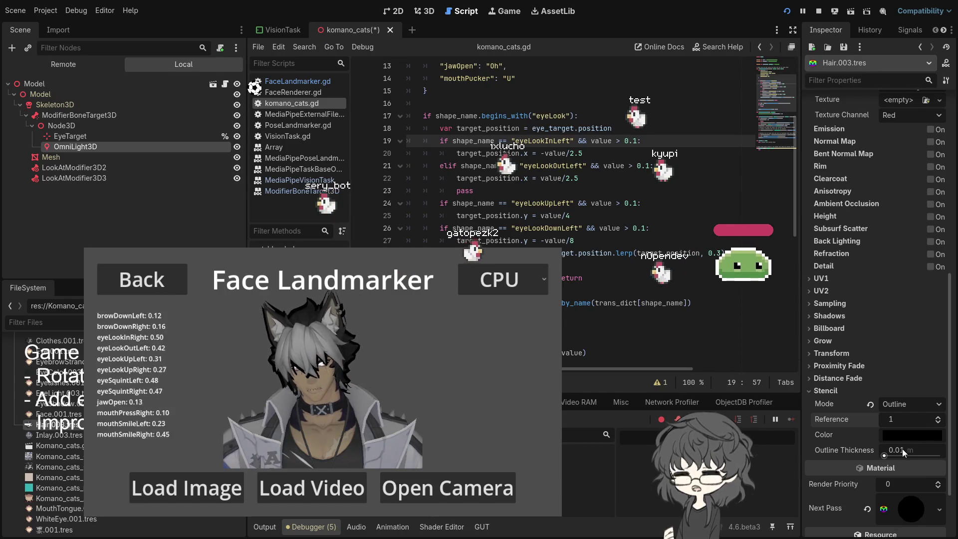
pyautogui.write('0.0')
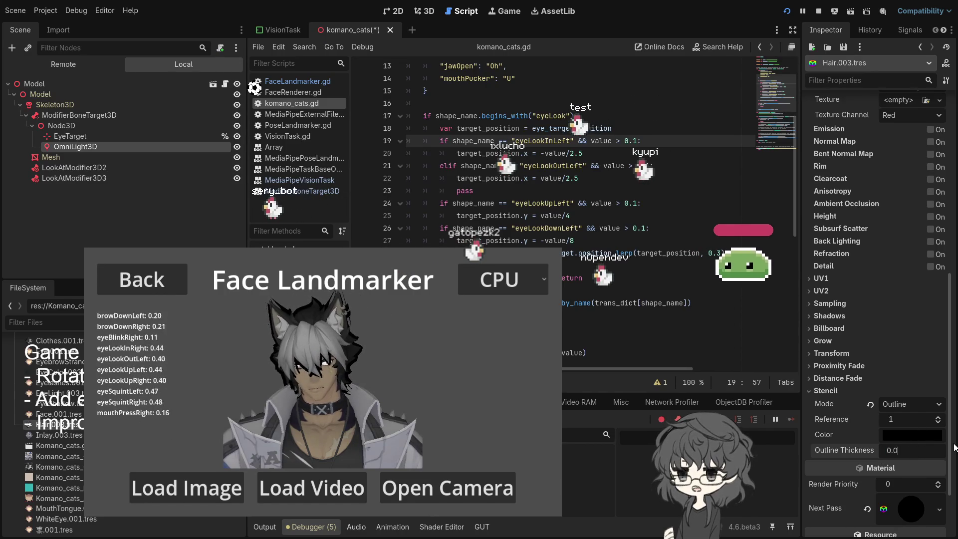
pyautogui.write('01')
pyautogui.press('Return')
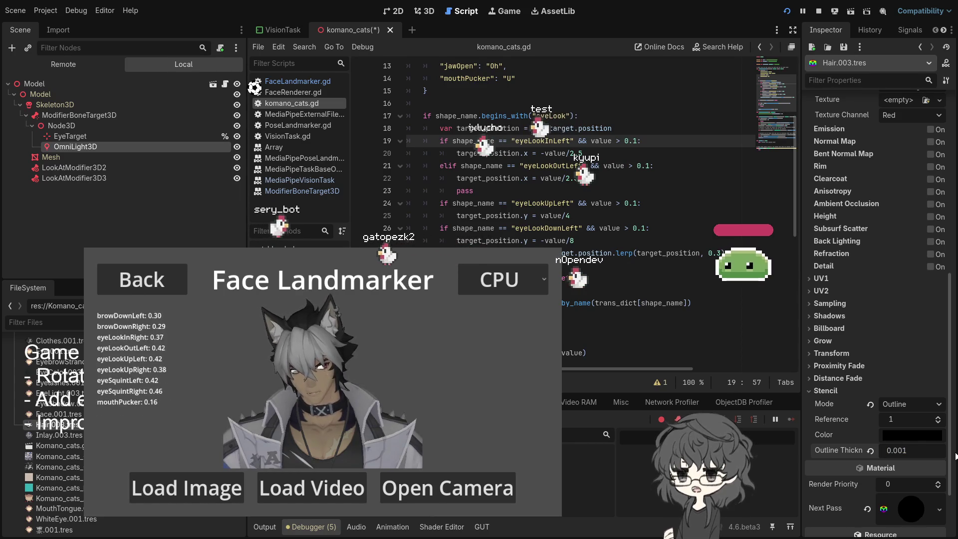
pyautogui.moveTo(899, 450); pyautogui.dragTo(913, 450)
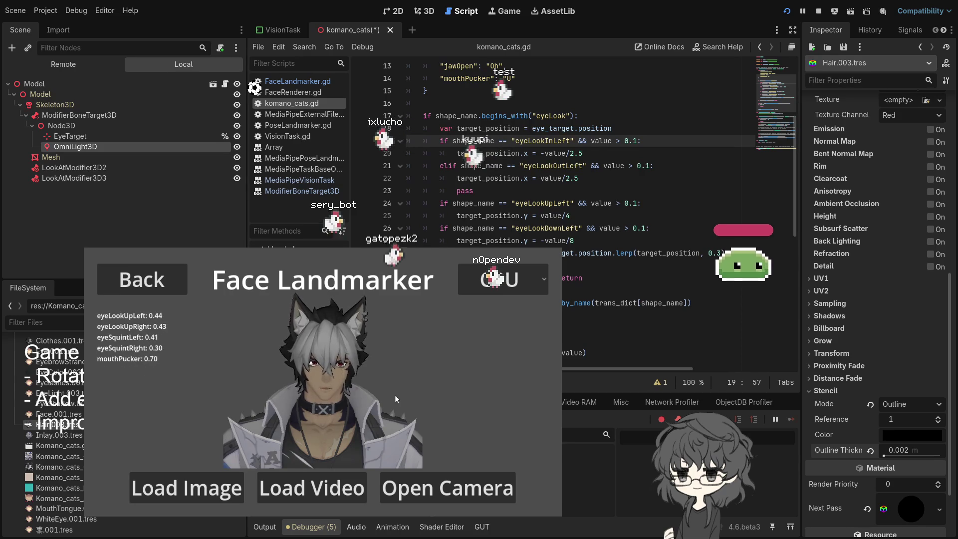
pyautogui.click(917, 433)
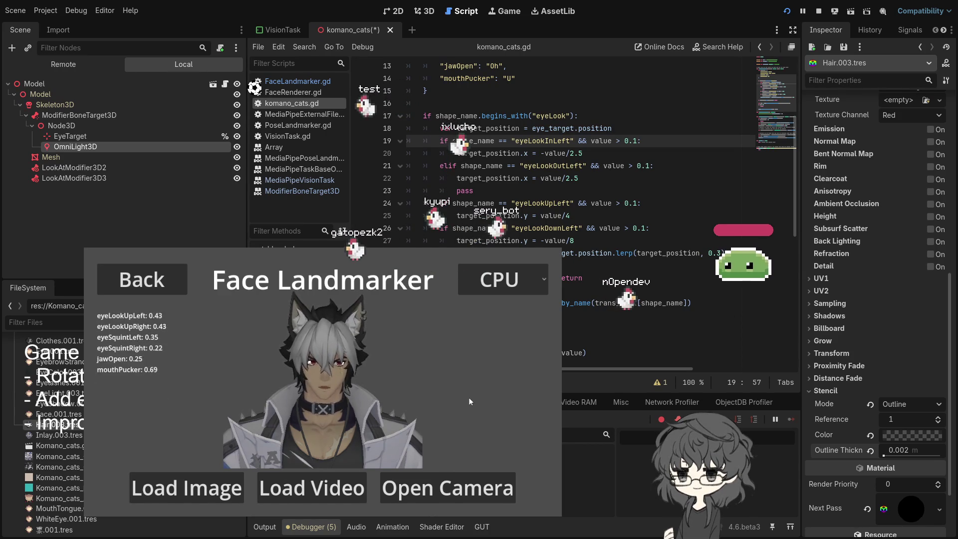
pyautogui.click(652, 262)
# Step: Save komano_cats.gd and select the EyeTarget marker to view its transform
pyautogui.hotkey('ctrl', 's')
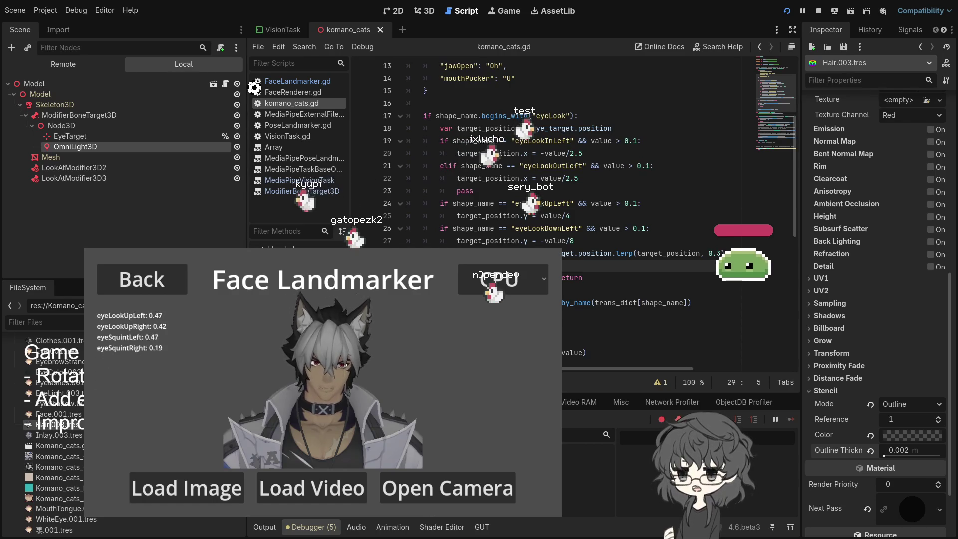
pyautogui.click(473, 191)
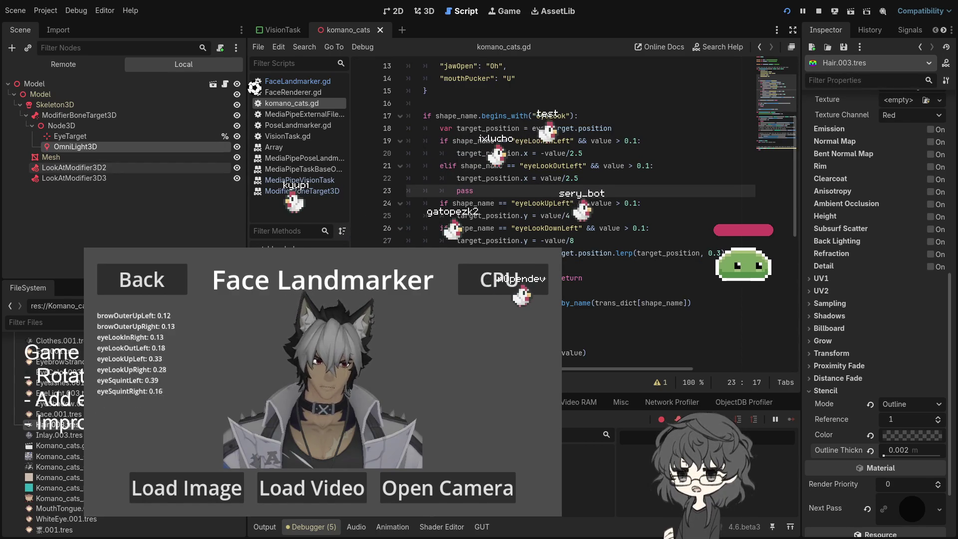
pyautogui.click(92, 136)
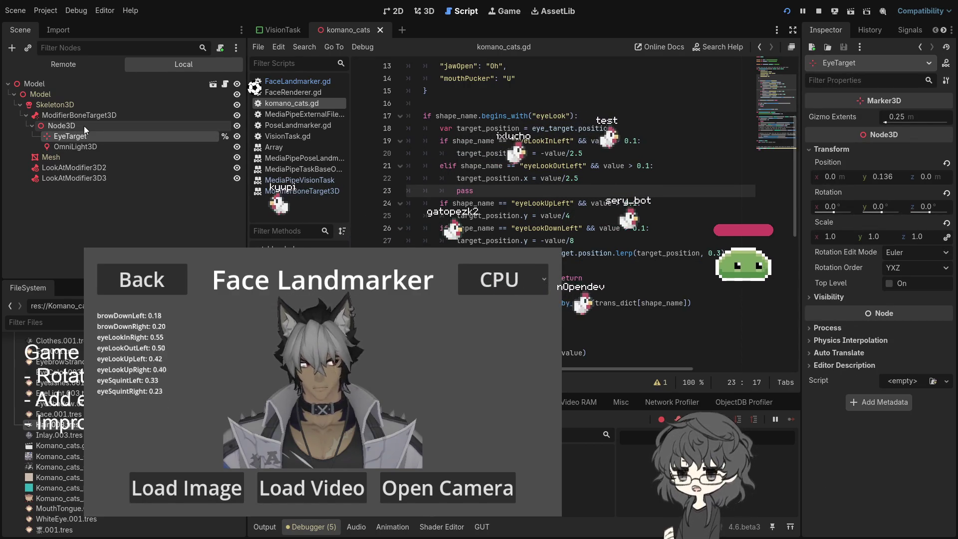
# Step: Select the Neck ModifierBoneTarget3D, switch to the 3D view, and orbit around the character
pyautogui.click(92, 118)
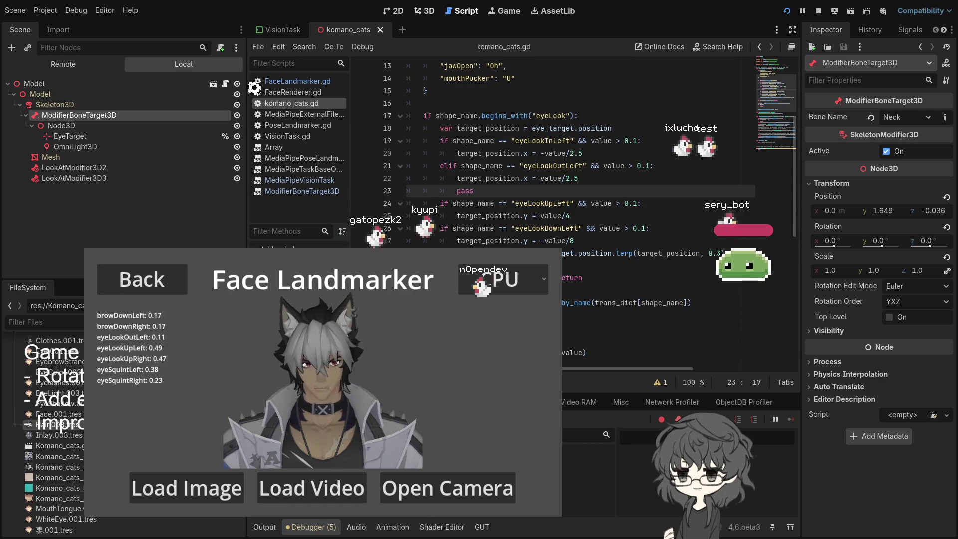
pyautogui.hotkey('ctrl', 'F2')
pyautogui.moveTo(528, 213)
pyautogui.mouseDown()
pyautogui.moveTo(282, 219)
pyautogui.moveTo(489, 215)
pyautogui.moveTo(512, 165)
pyautogui.mouseUp()
pyautogui.moveTo(496, 210); pyautogui.dragTo(488, 209)
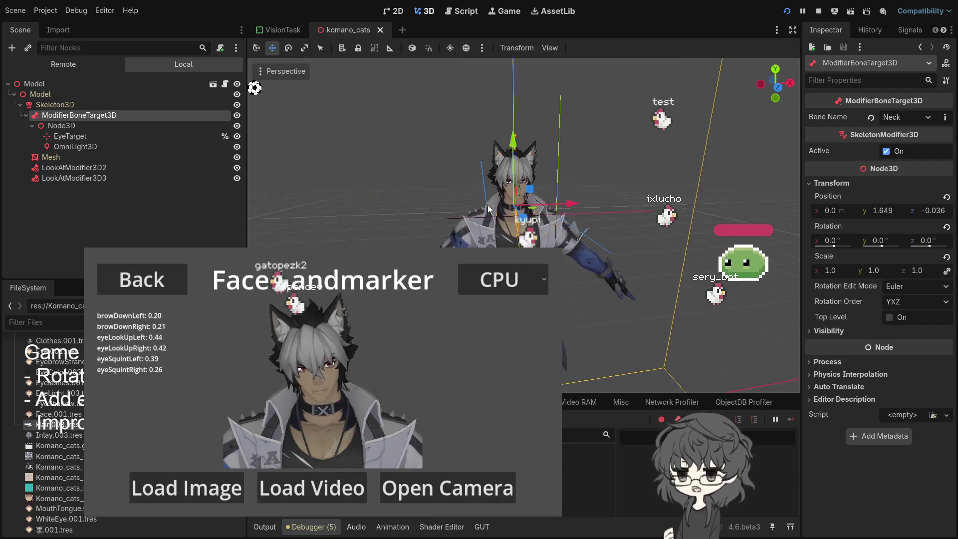
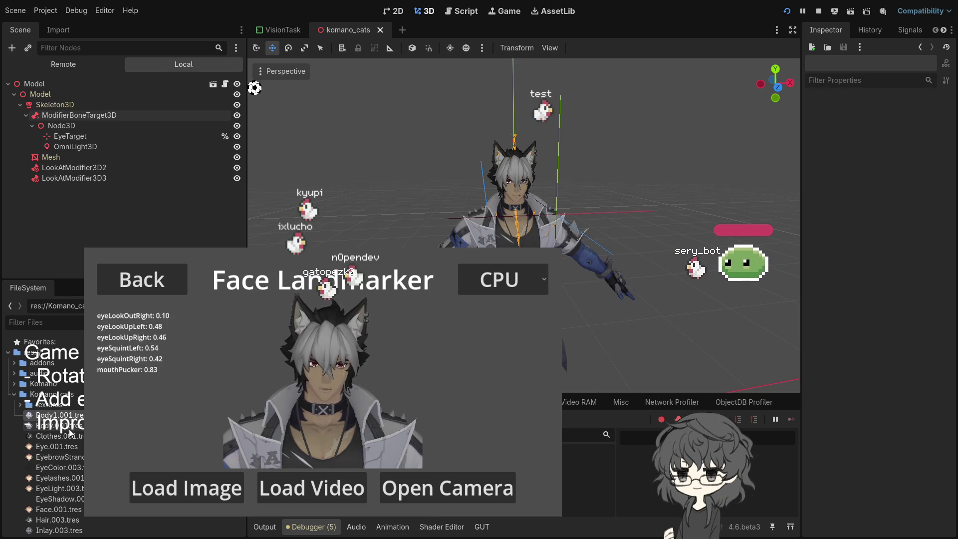
# Step: Set Clothes.001.tres's stencil mode to Outline with a reference value of 0
pyautogui.click(51, 436)
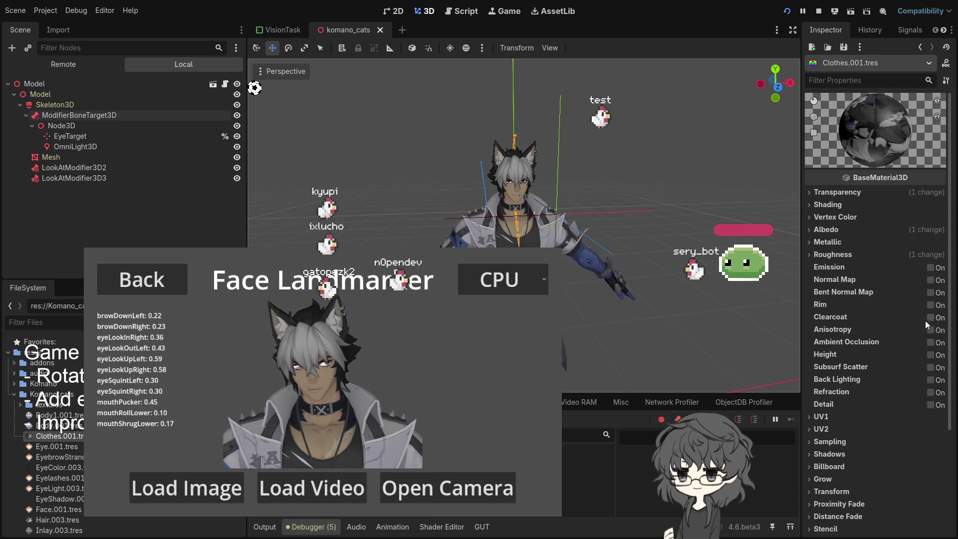
pyautogui.click(867, 527)
pyautogui.scroll(-5, 862, 477)
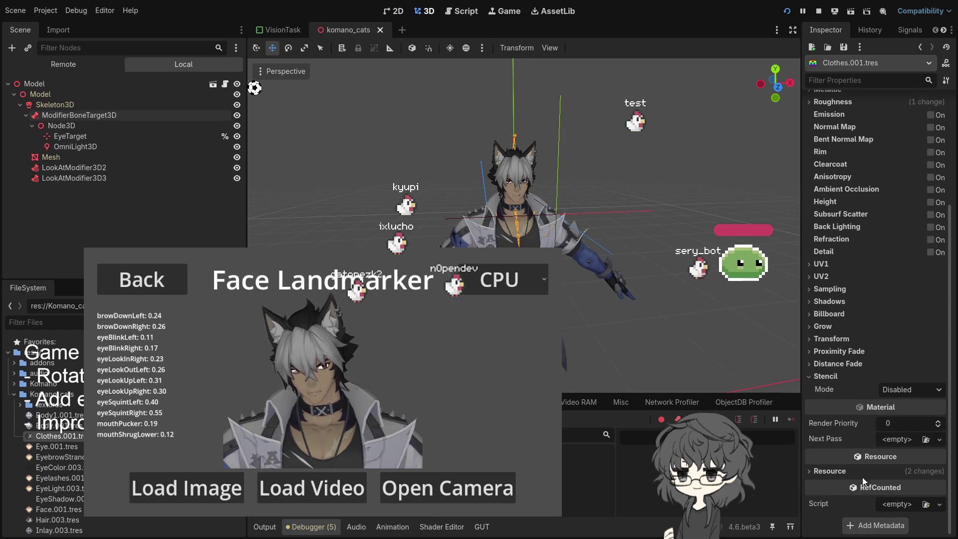
pyautogui.click(911, 389)
pyautogui.click(898, 417)
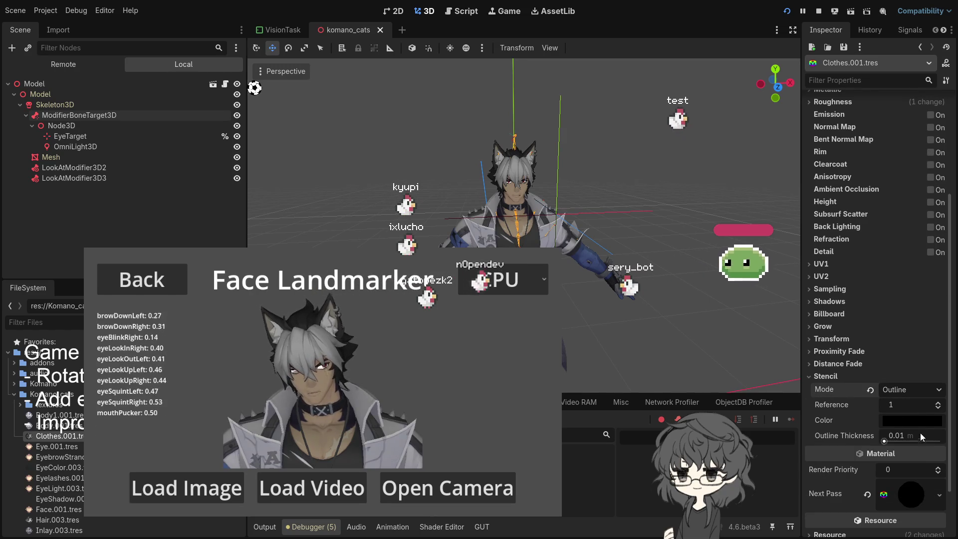
pyautogui.click(912, 404)
pyautogui.write('0.0')
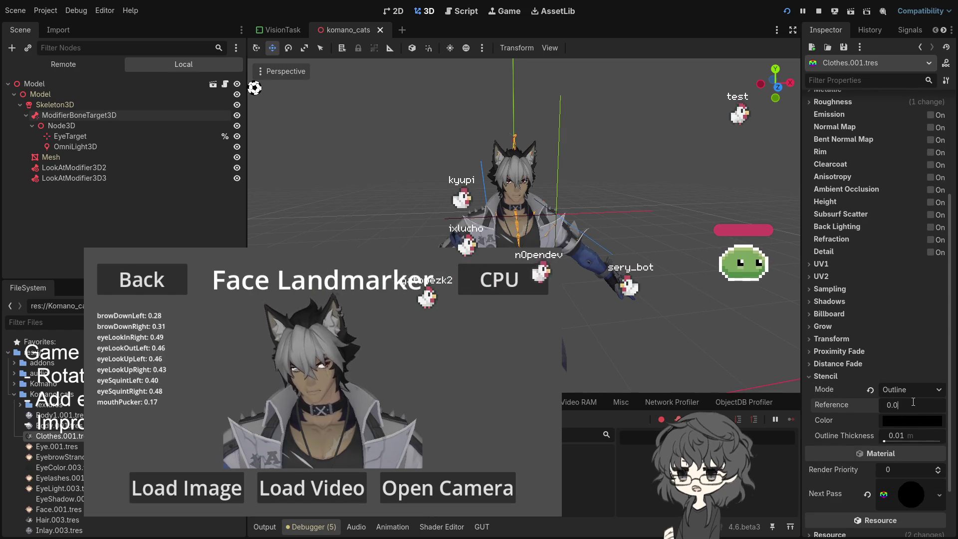
pyautogui.press('Return')
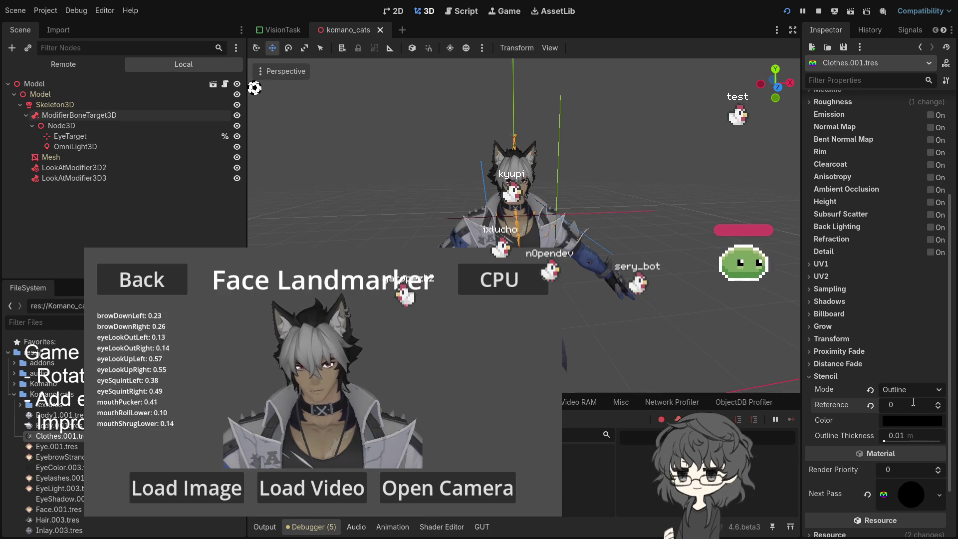
pyautogui.scroll(5, 569, 284)
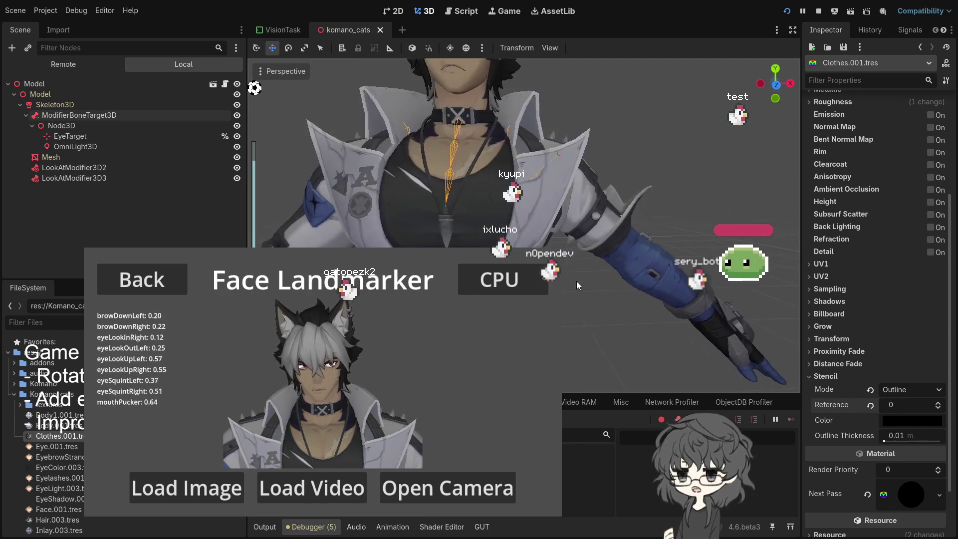
pyautogui.scroll(3, 588, 282)
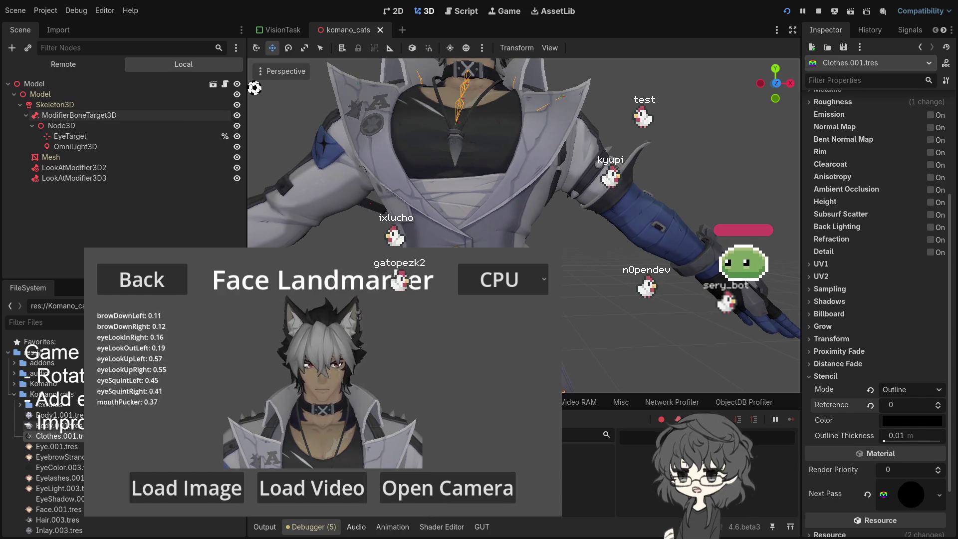
# Step: Try the Outline stencil mode on Body.001.tres, then revert it to Disabled
pyautogui.click(72, 425)
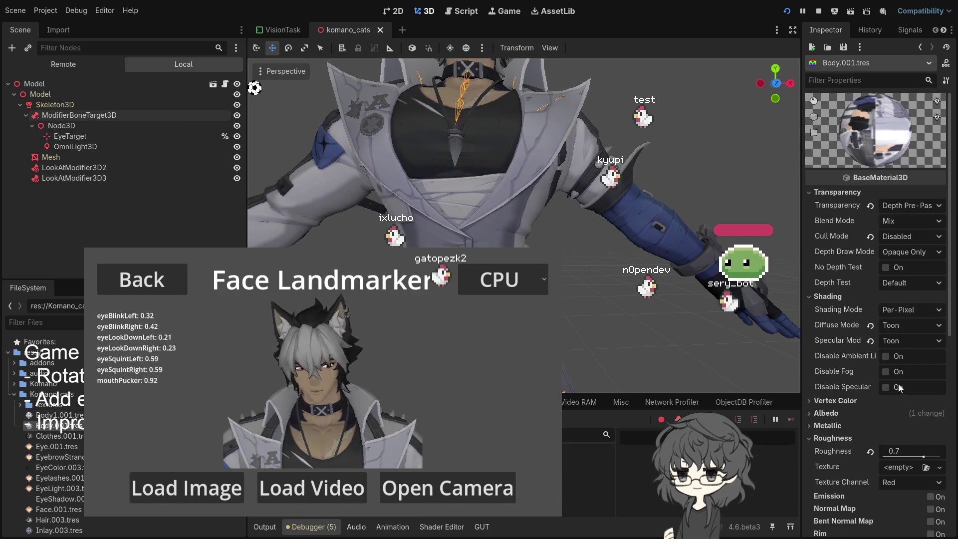
pyautogui.scroll(-7, 839, 379)
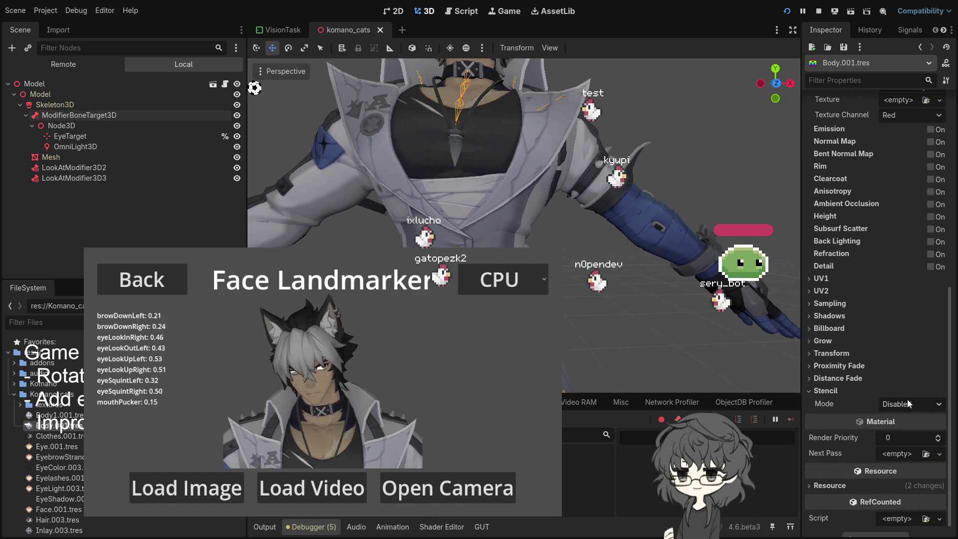
pyautogui.click(915, 436)
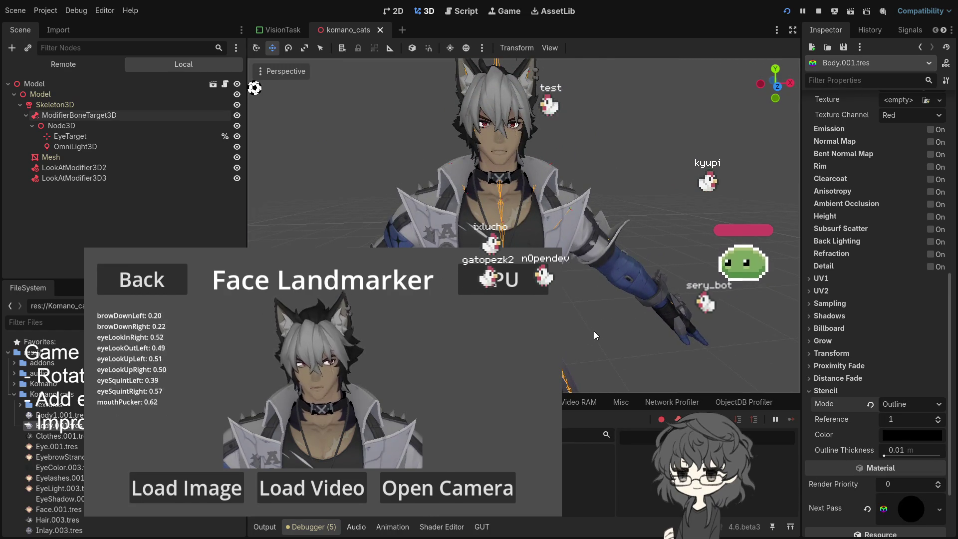
pyautogui.click(871, 404)
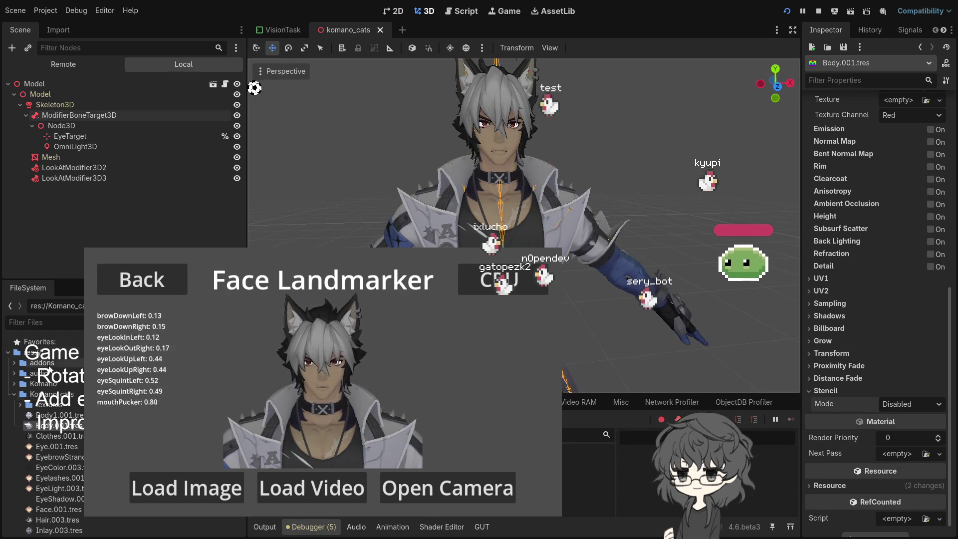
# Step: Set Body1.001.tres's stencil mode to Outline with 0.002 m outline thickness
pyautogui.click(55, 414)
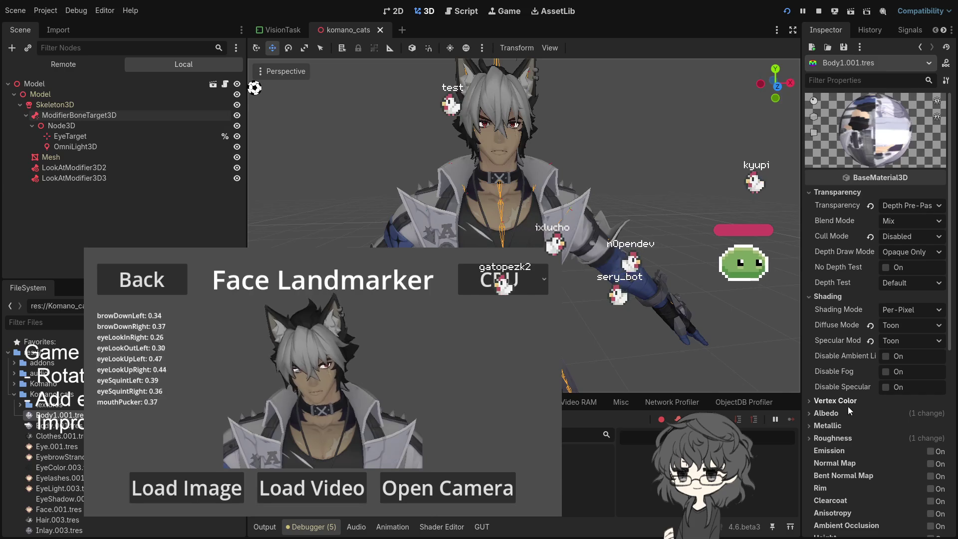
pyautogui.scroll(-5, 845, 402)
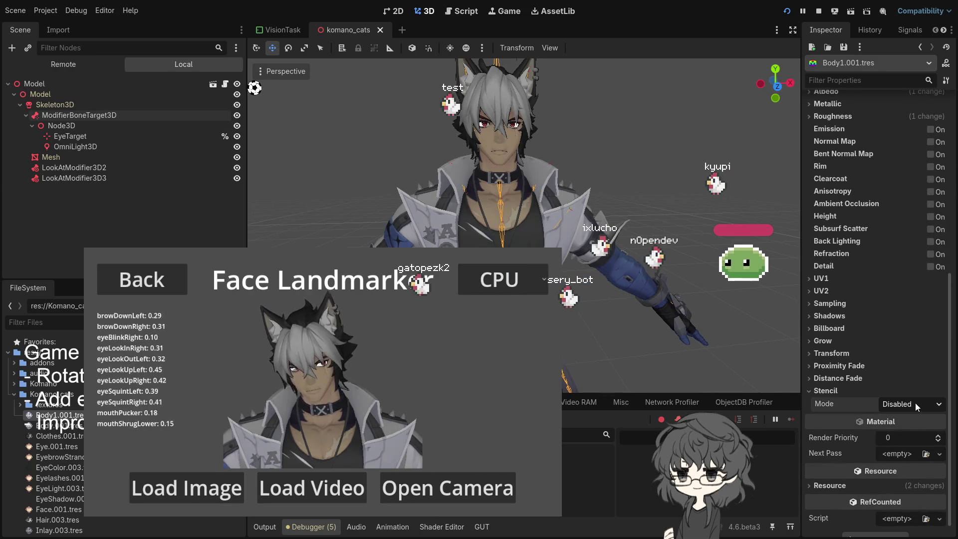
pyautogui.click(905, 434)
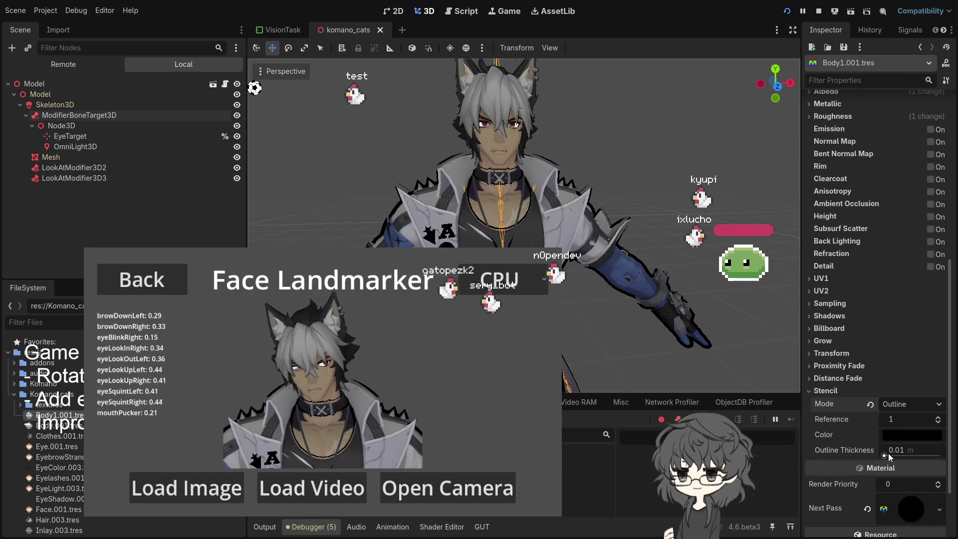
pyautogui.write('0.0')
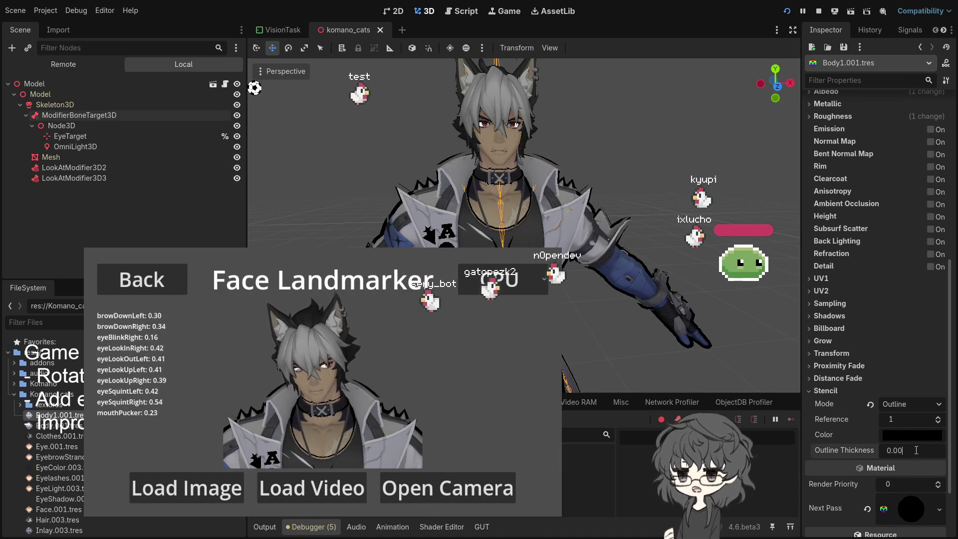
pyautogui.write('1')
pyautogui.press('Return')
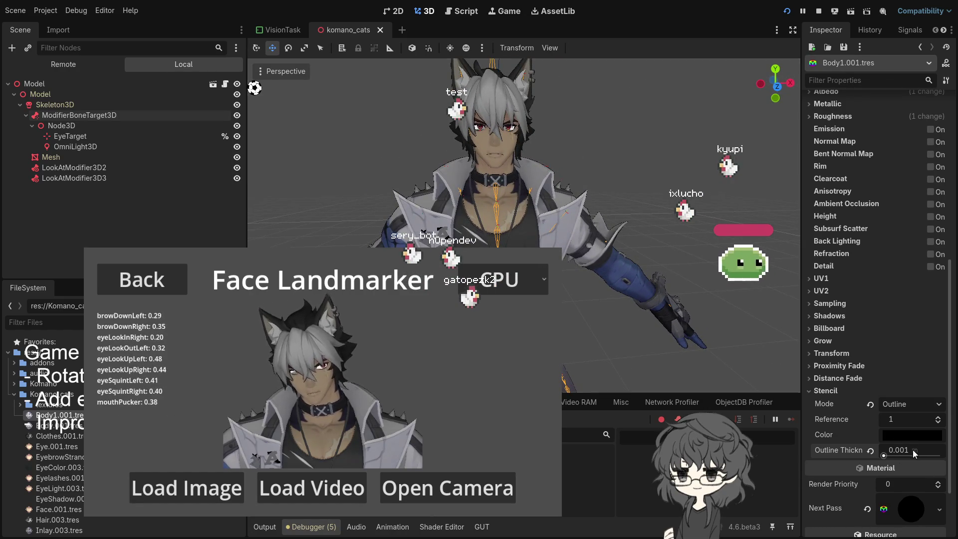
pyautogui.press('Return')
pyautogui.write('2')
pyautogui.press('Return')
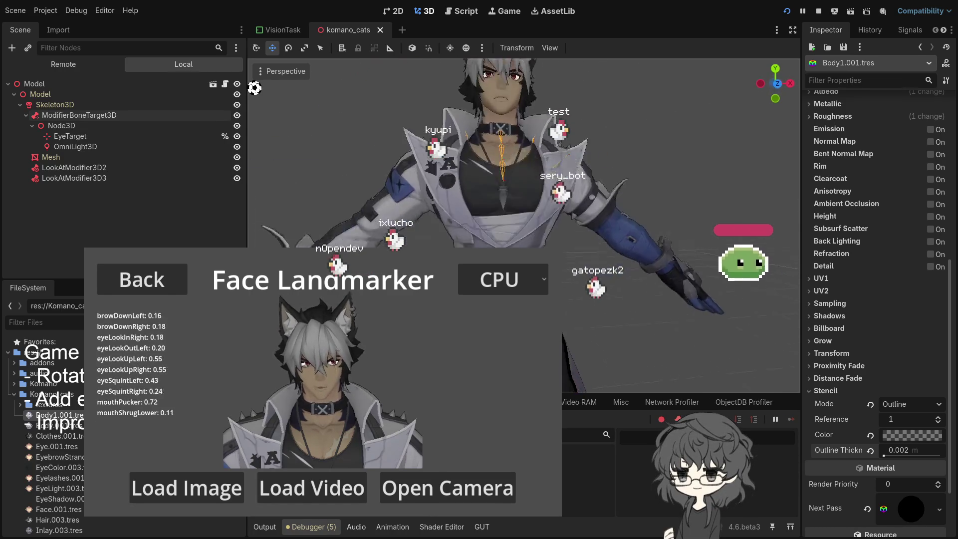
# Step: Orbit the 3D view to inspect the character's outline from the side and front
pyautogui.moveTo(548, 304); pyautogui.dragTo(632, 276)
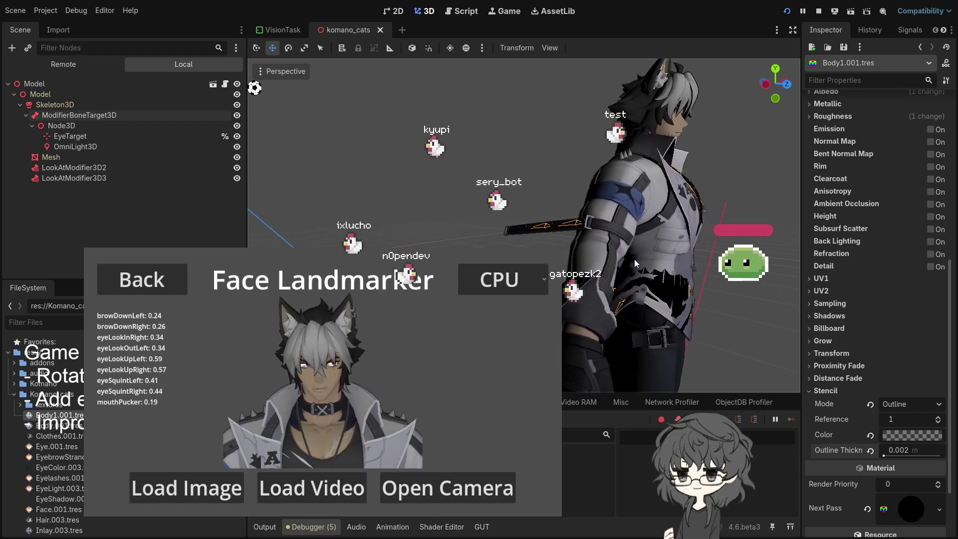
pyautogui.moveTo(623, 264); pyautogui.dragTo(543, 267)
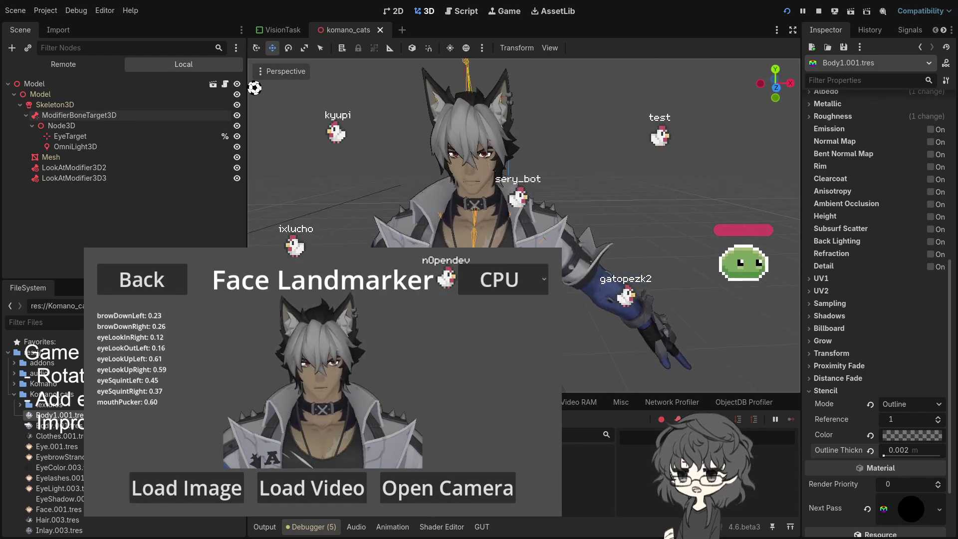
pyautogui.scroll(-5, 42, 429)
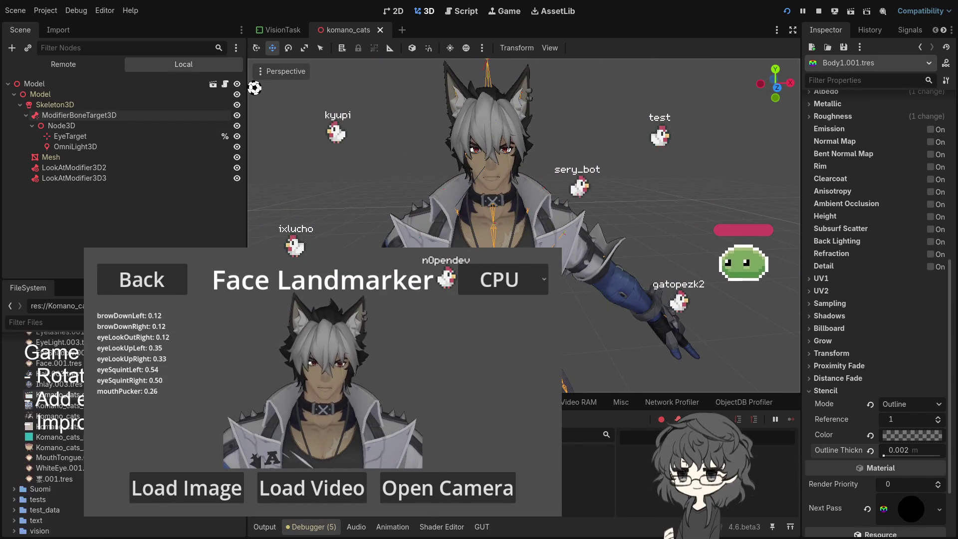
pyautogui.scroll(1, 74, 484)
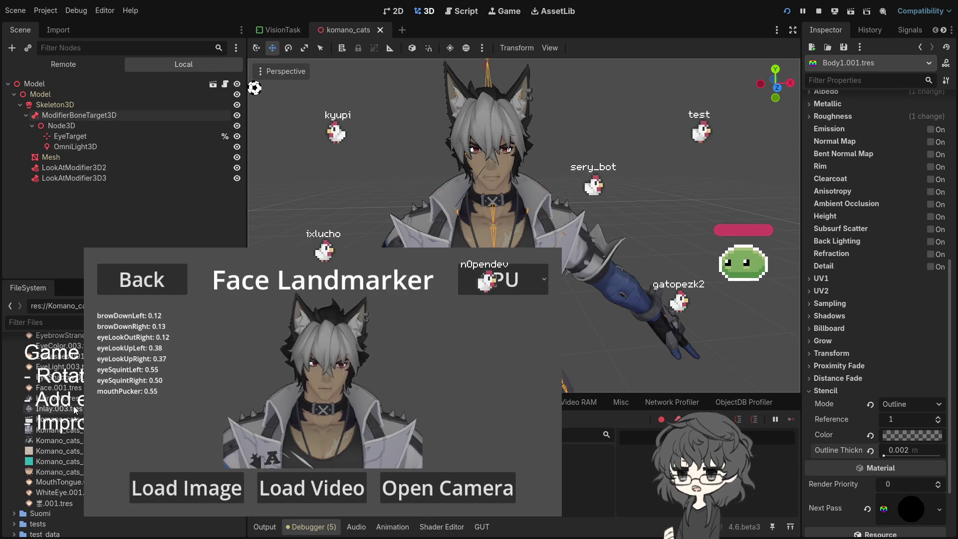
pyautogui.scroll(1, 62, 419)
# Step: Set Face.001.tres's stencil mode to Outline with 0.001 m outline thickness
pyautogui.click(62, 416)
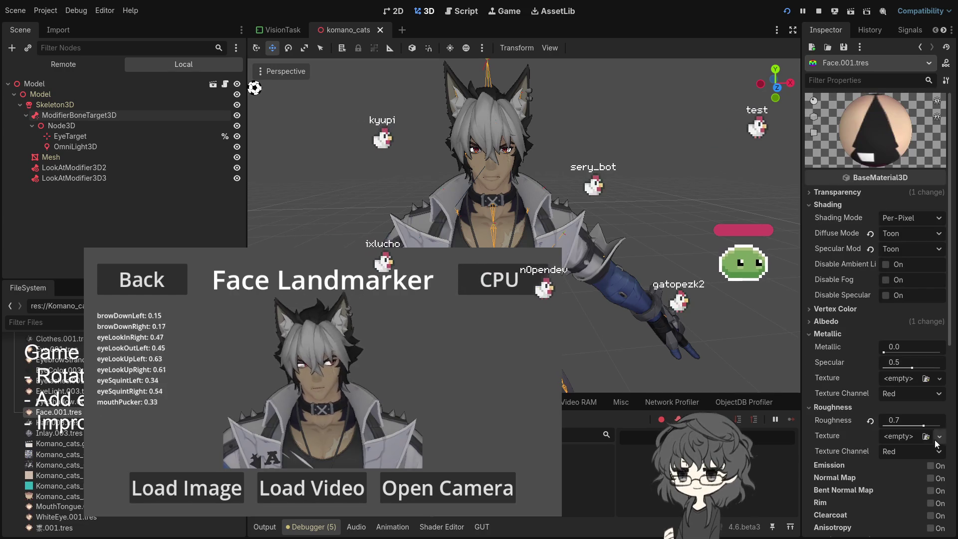
pyautogui.scroll(-5, 891, 448)
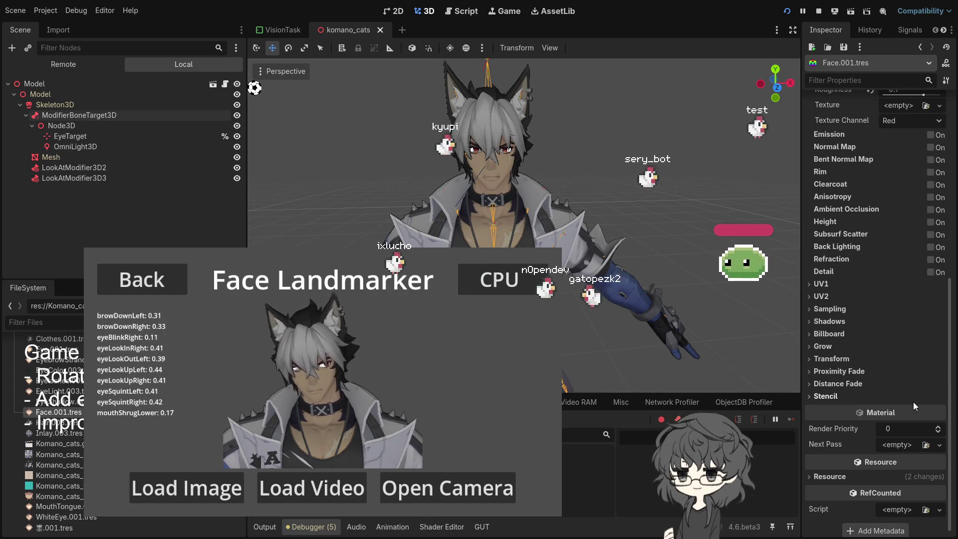
pyautogui.click(826, 396)
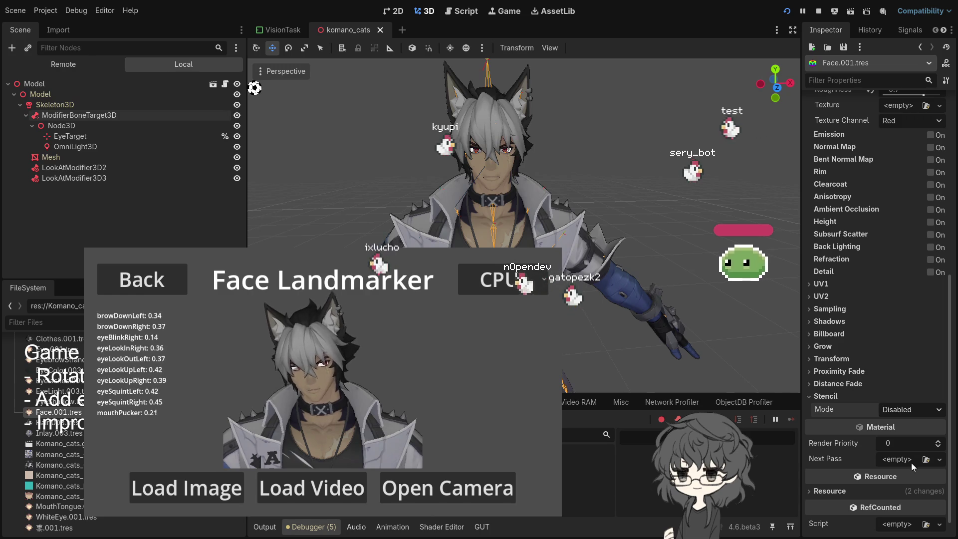
pyautogui.click(911, 410)
pyautogui.click(911, 439)
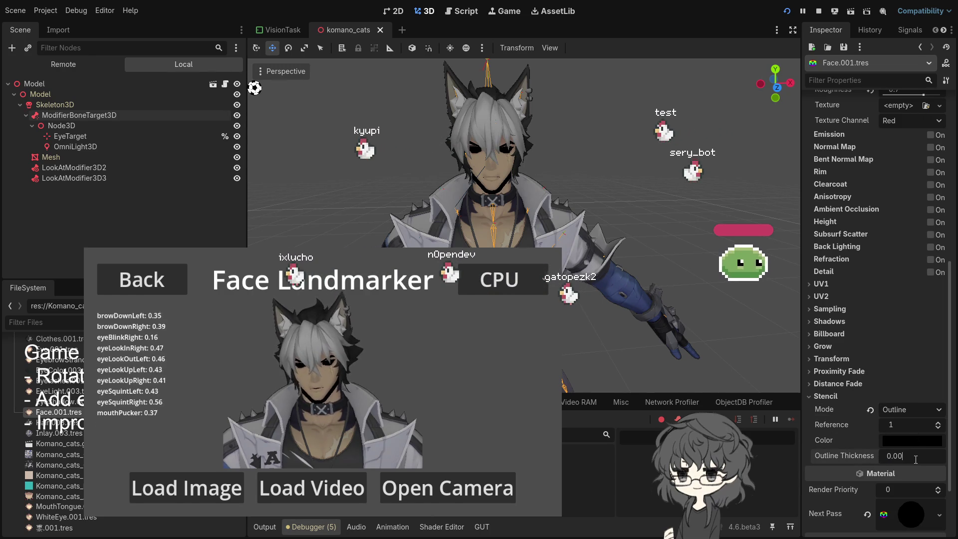
pyautogui.moveTo(915, 459); pyautogui.dragTo(916, 460)
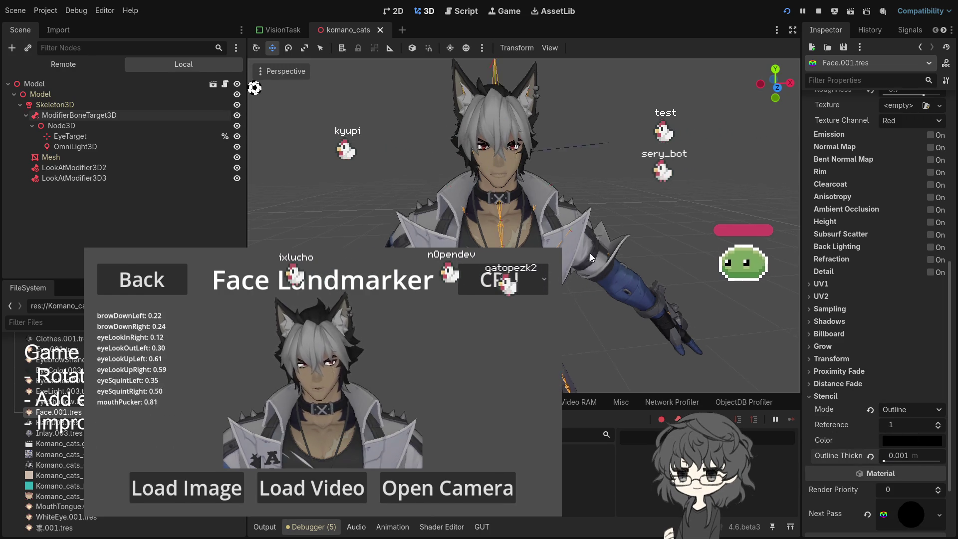
pyautogui.scroll(5, 579, 247)
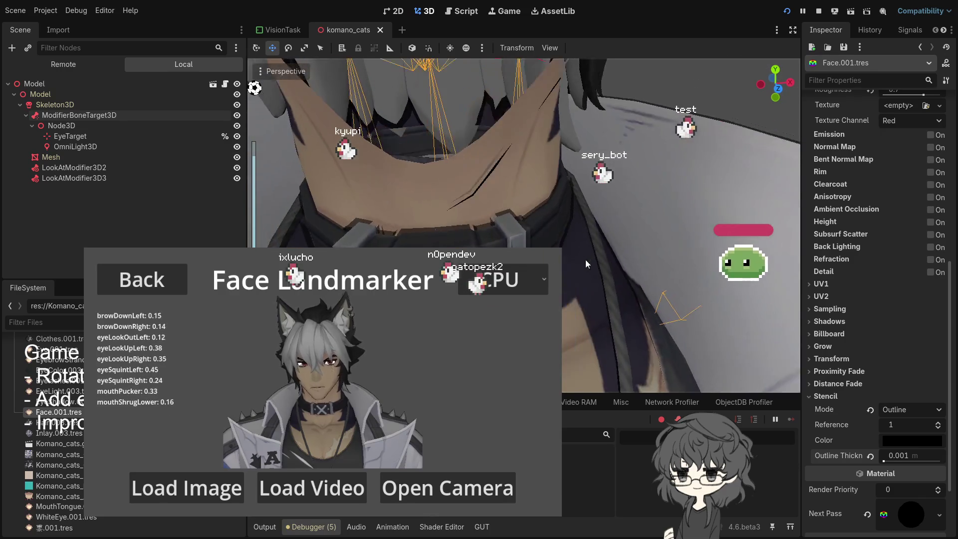
pyautogui.scroll(-3, 583, 254)
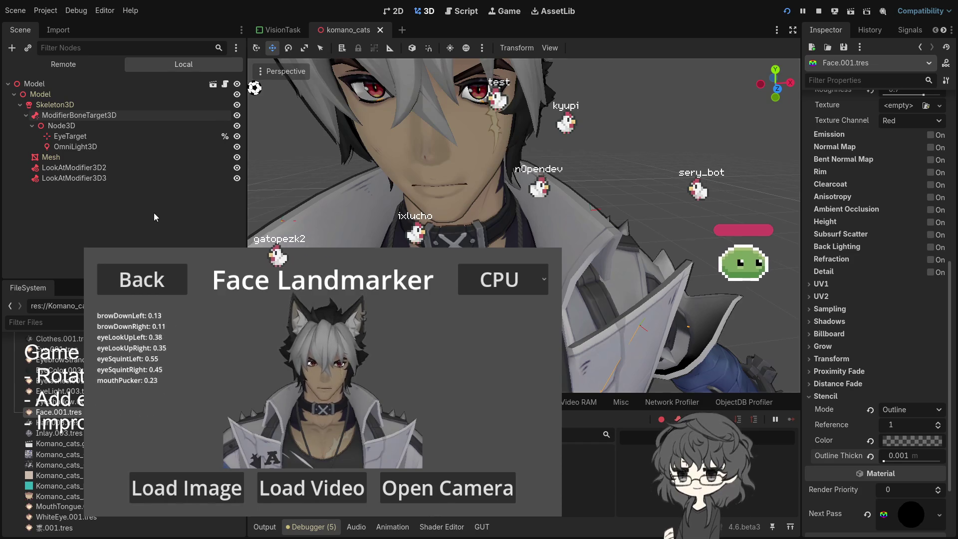
pyautogui.click(50, 156)
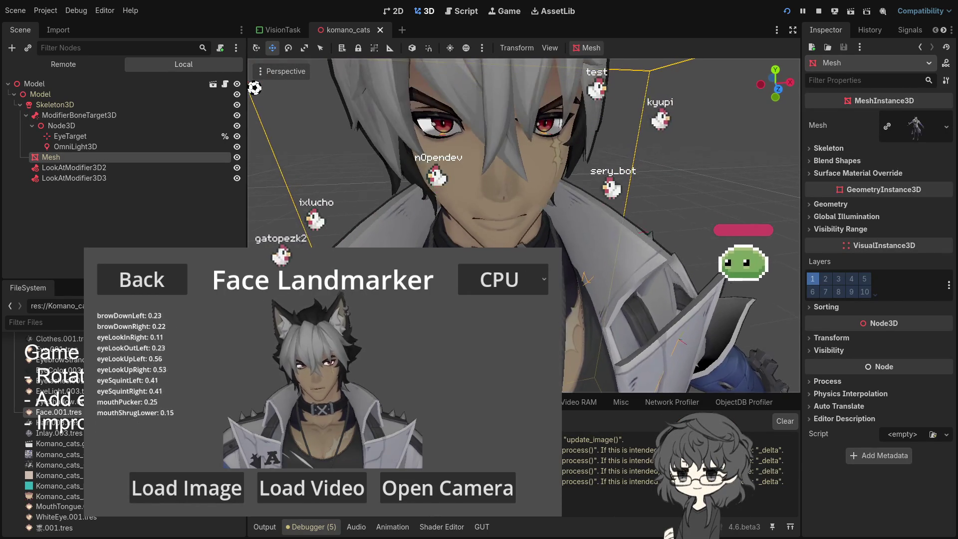
pyautogui.hotkey('ctrl', 'F3')
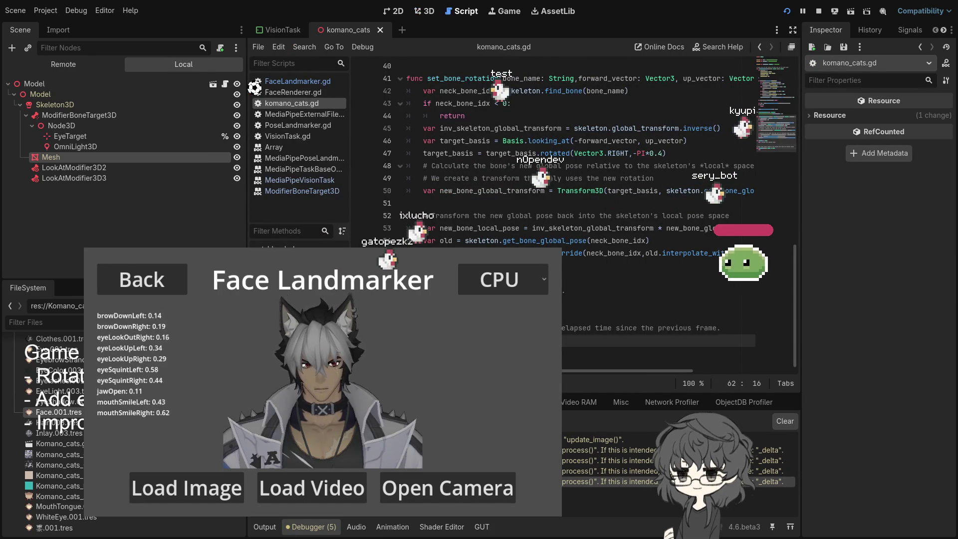
pyautogui.press('Up')
pyautogui.press('Up')
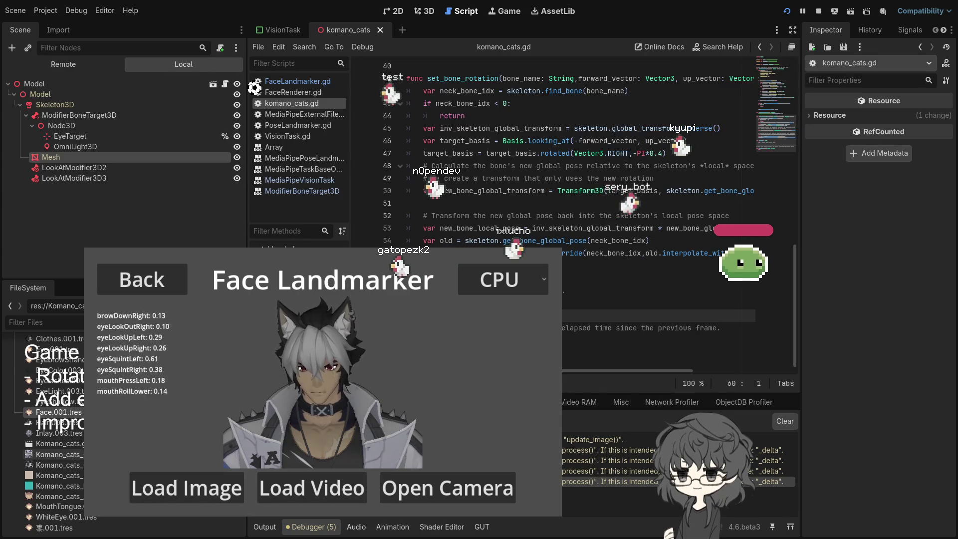
pyautogui.scroll(-3, 45, 429)
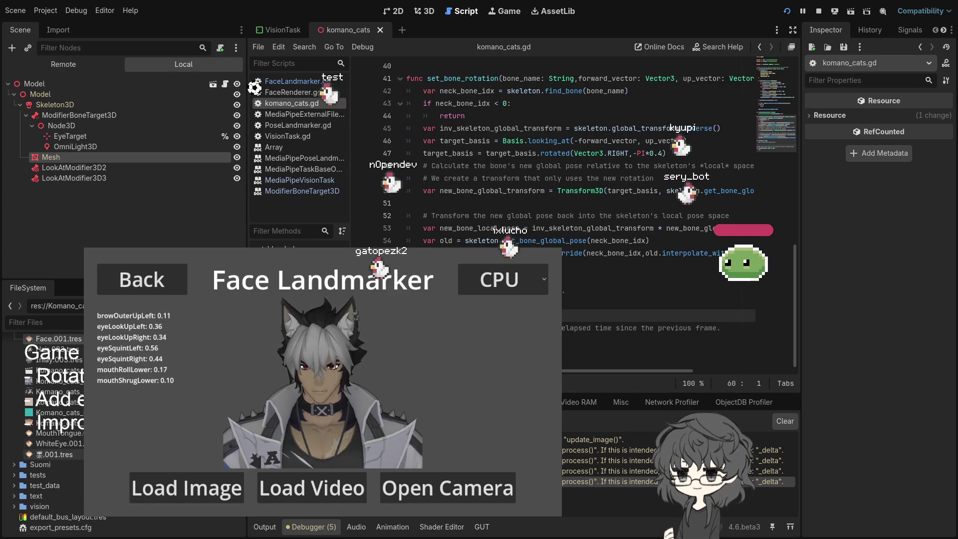
pyautogui.scroll(1, 45, 429)
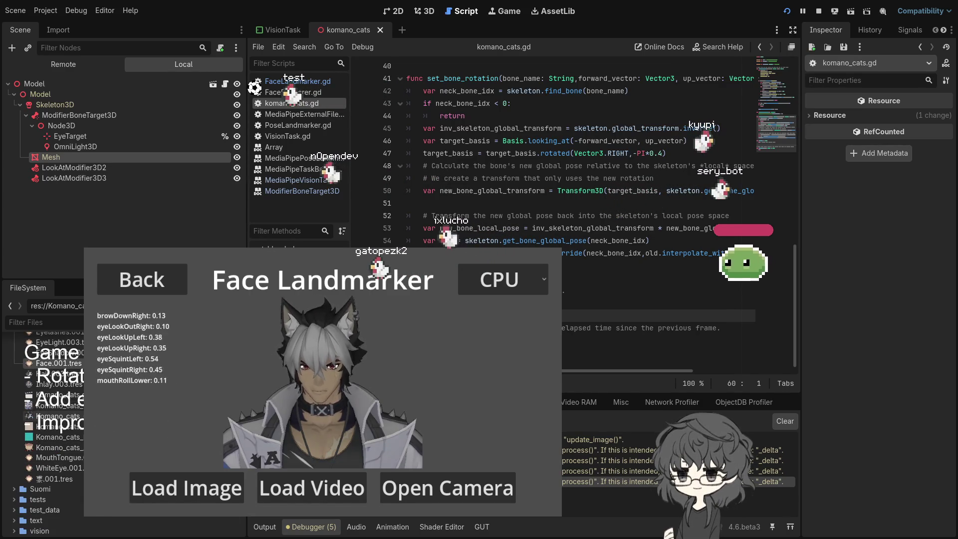
pyautogui.scroll(2, 55, 432)
# Step: Set Inlay.003.tres's stencil mode to Outline
pyautogui.click(56, 432)
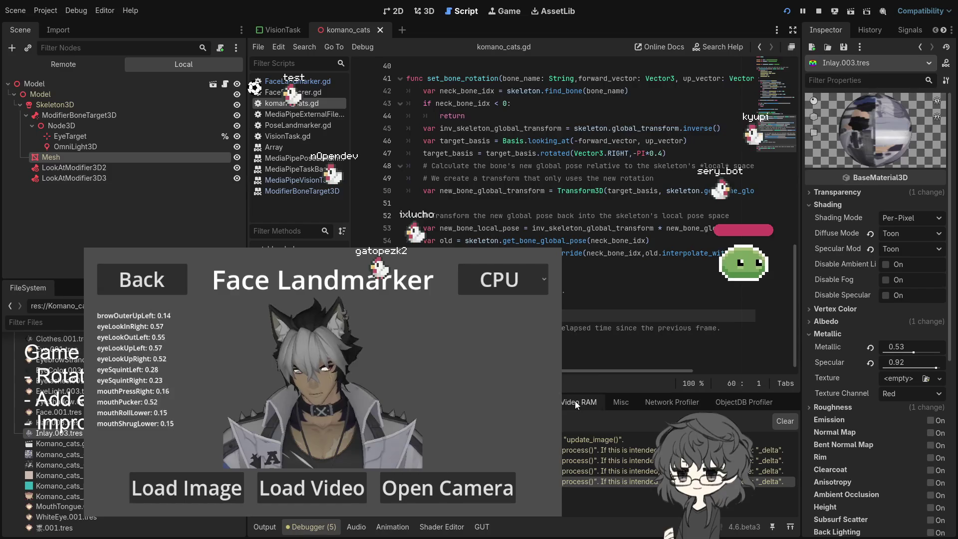
pyautogui.scroll(-5, 852, 328)
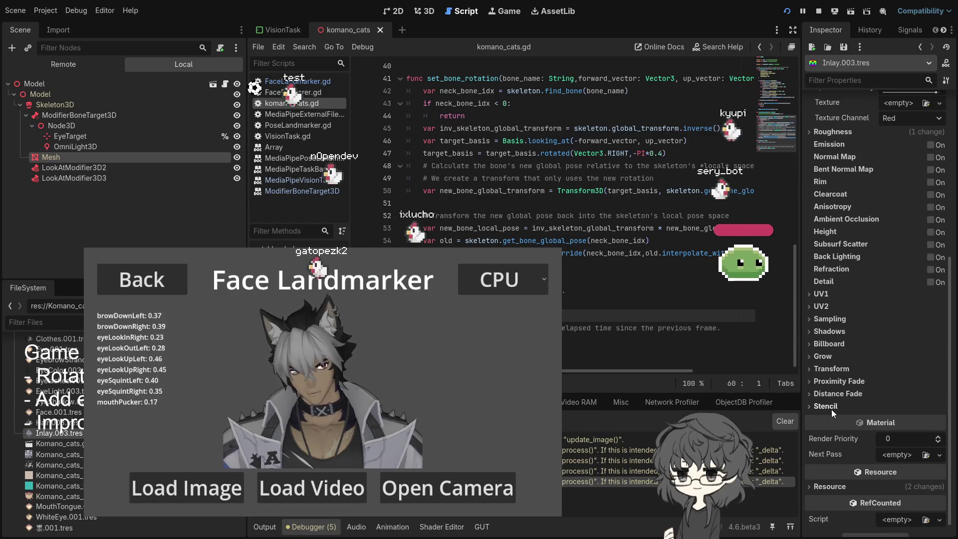
pyautogui.click(831, 408)
pyautogui.click(911, 419)
pyautogui.click(908, 447)
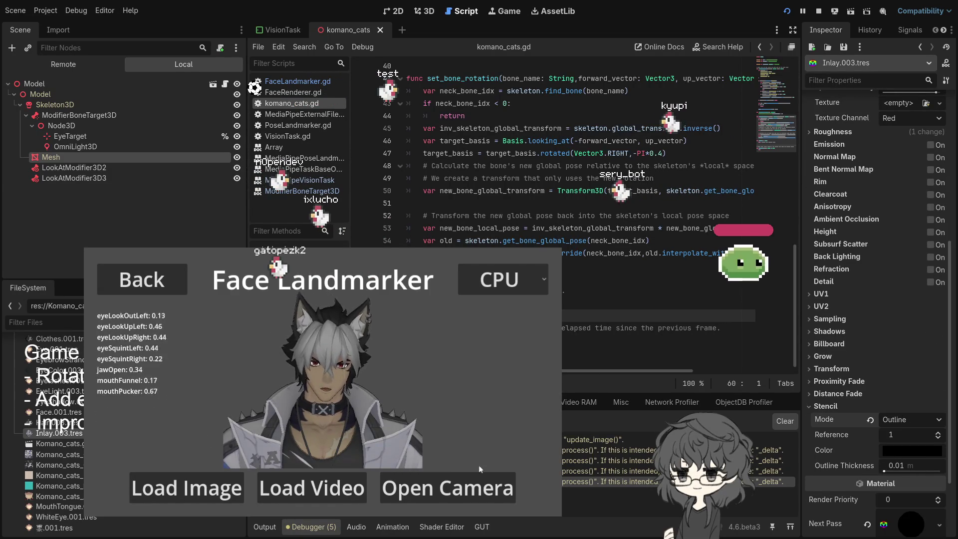
# Step: Raise the Inlay.003 outline thickness to 0.193 m while viewing the model in 3D
pyautogui.click(905, 465)
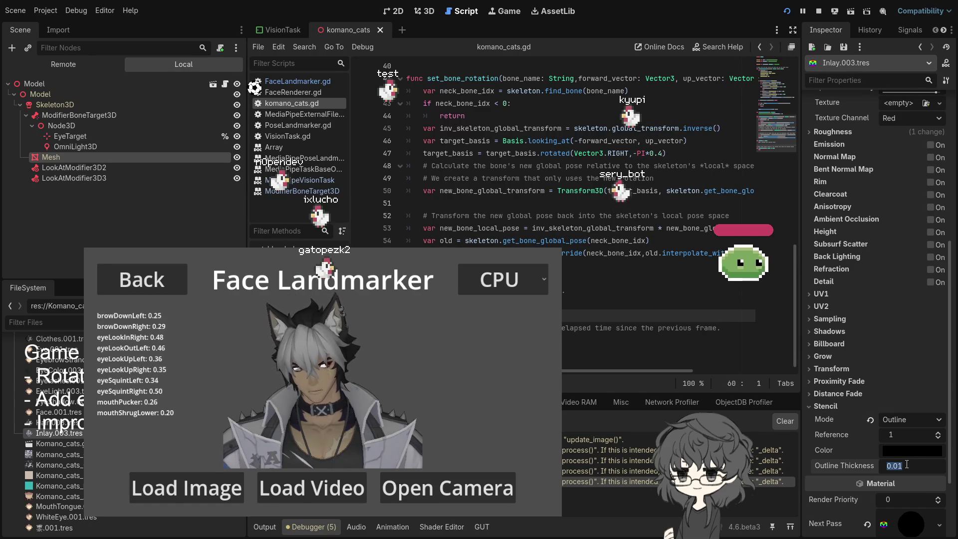
pyautogui.click(427, 10)
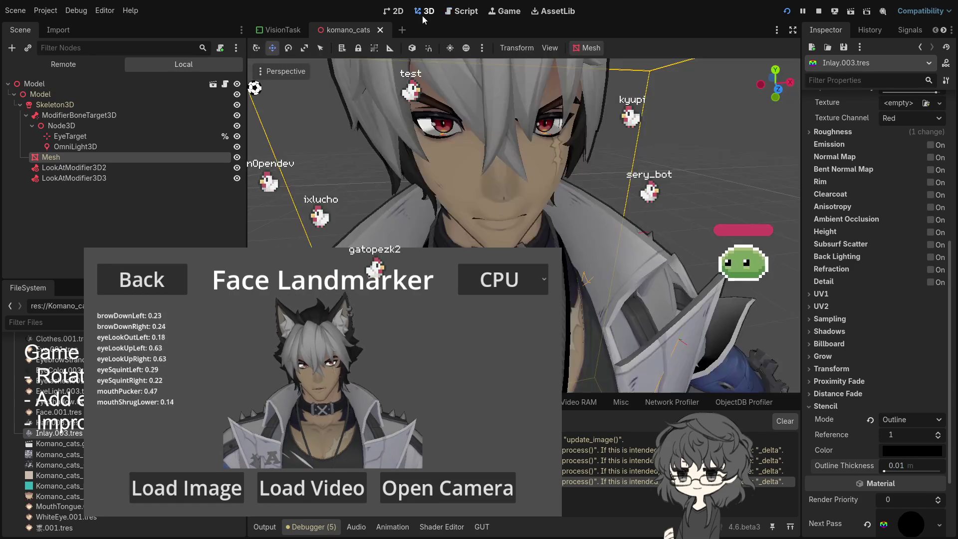
pyautogui.scroll(-4, 720, 319)
pyautogui.scroll(5, 720, 319)
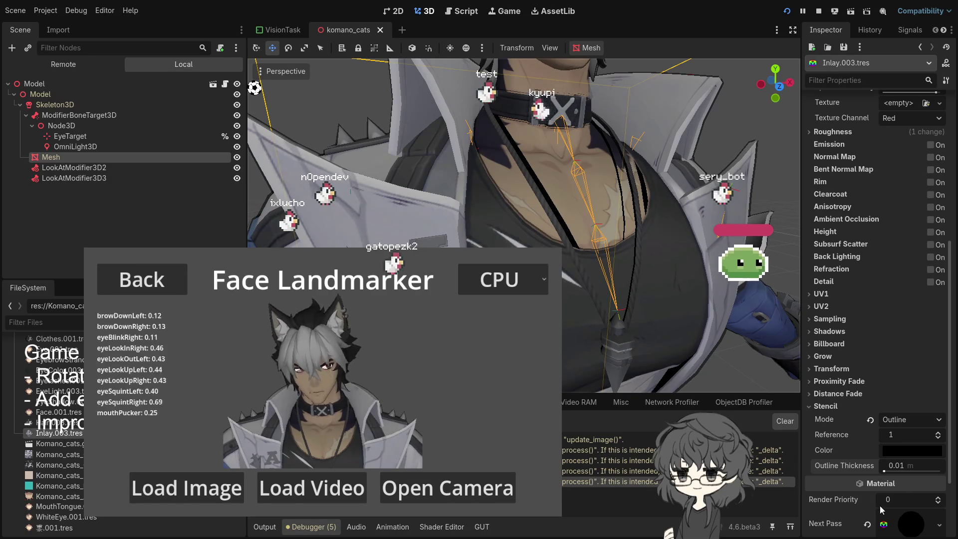
pyautogui.moveTo(886, 472); pyautogui.dragTo(898, 470)
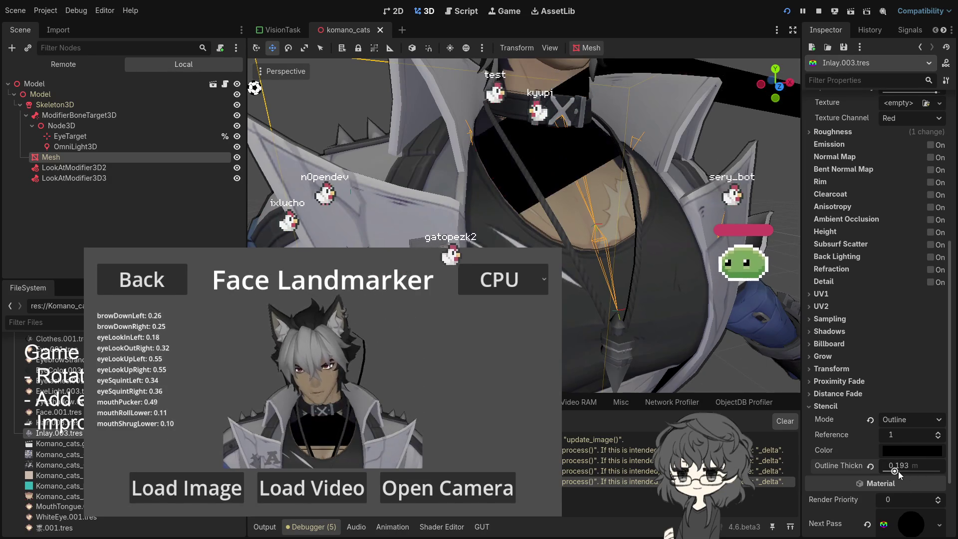
# Step: Revert Inlay.003's outline thickness to 0.01 m and orbit the view onto the chest
pyautogui.scroll(-3, 848, 459)
pyautogui.scroll(-5, 591, 285)
pyautogui.scroll(5, 591, 301)
pyautogui.click(870, 372)
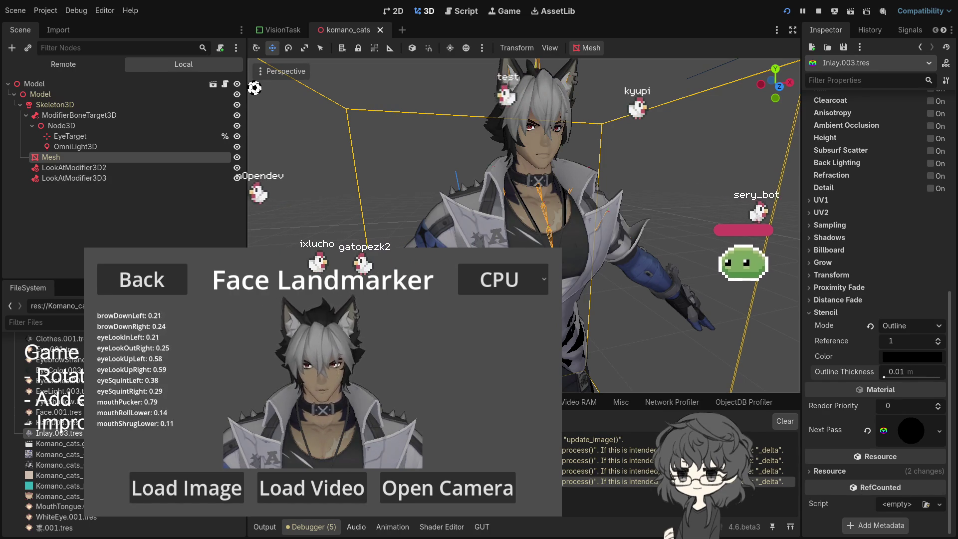
pyautogui.scroll(2, 684, 317)
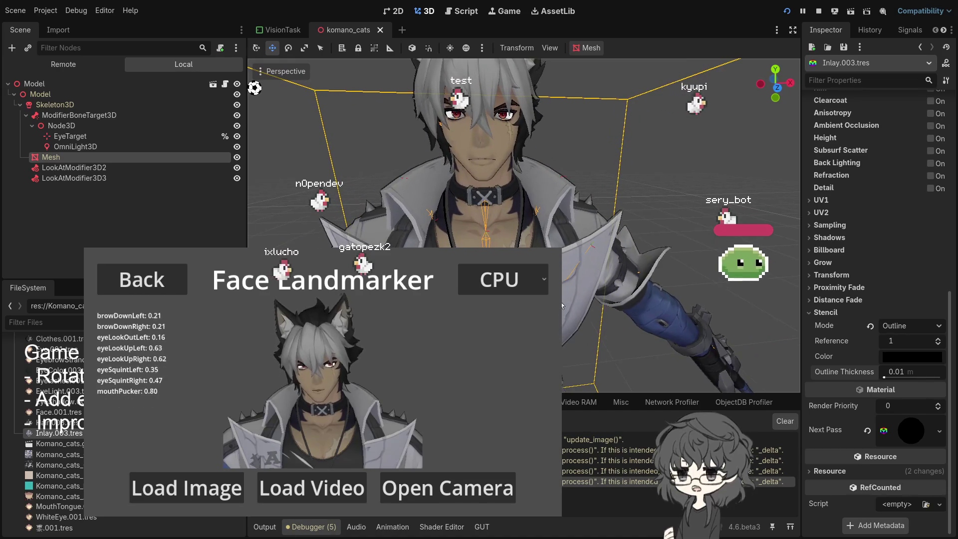
pyautogui.scroll(-3, 562, 299)
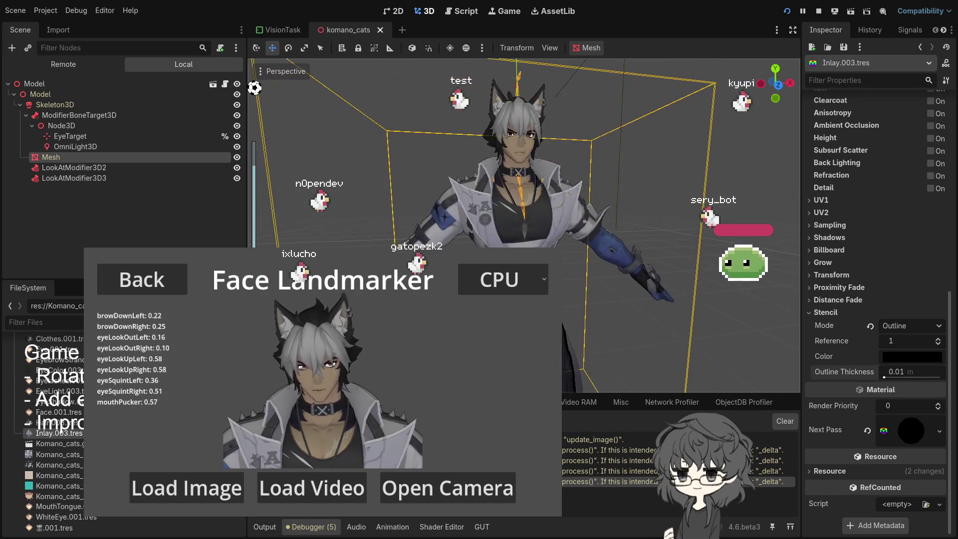
pyautogui.scroll(5, 563, 343)
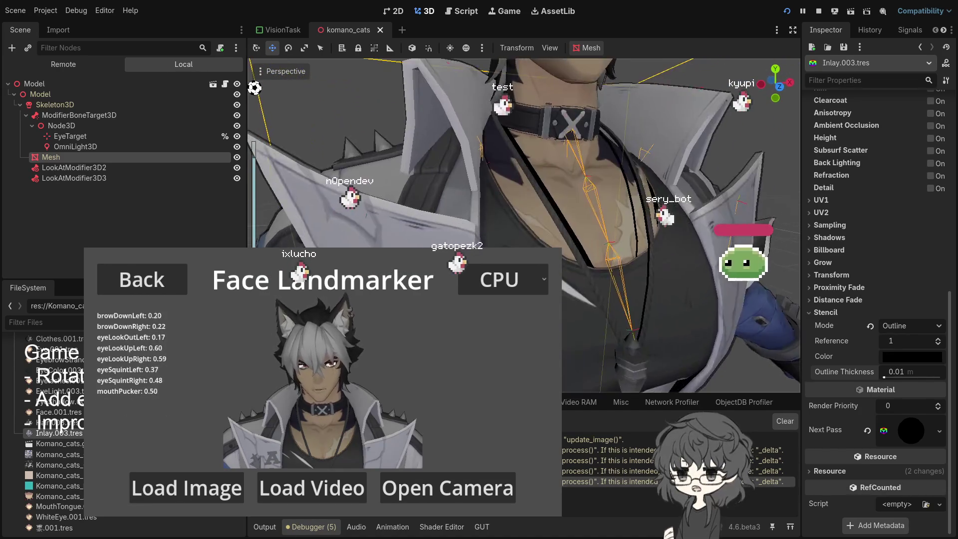
pyautogui.moveTo(563, 343)
pyautogui.mouseDown()
pyautogui.moveTo(549, 319)
pyautogui.moveTo(558, 310)
pyautogui.moveTo(627, 307)
pyautogui.mouseUp()
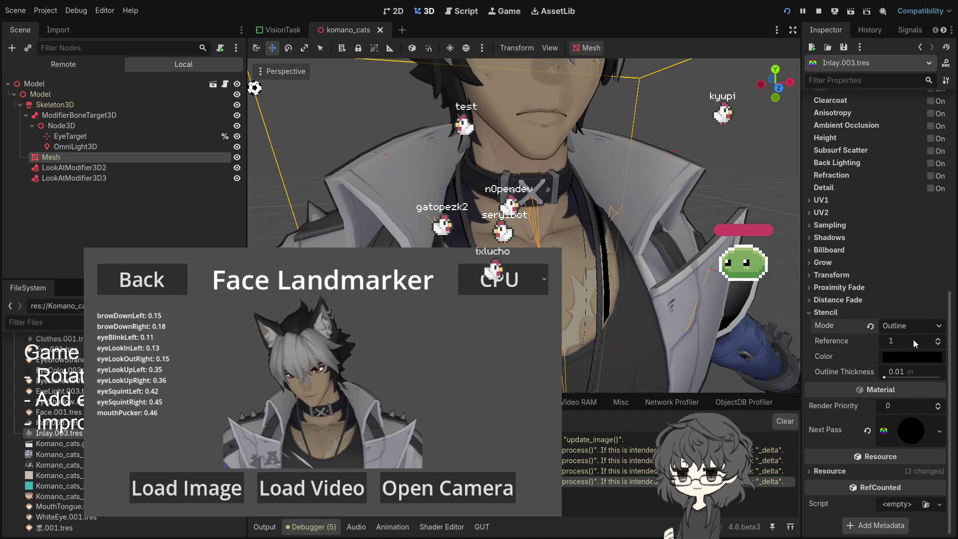
# Step: Try stencil references 2, 1, 0 and 1 on Inlay.003, then set its stencil to Disabled
pyautogui.click(938, 338)
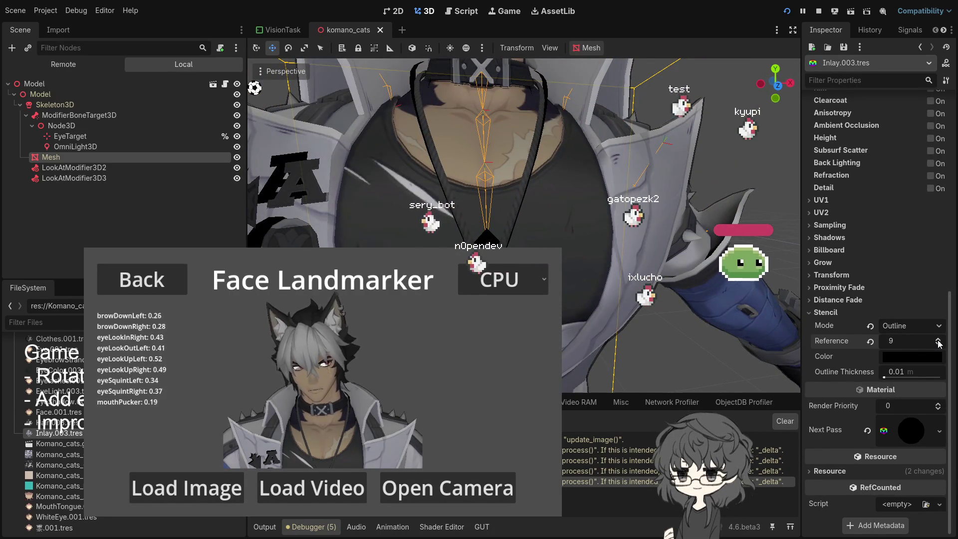
pyautogui.write('1')
pyautogui.press('Return')
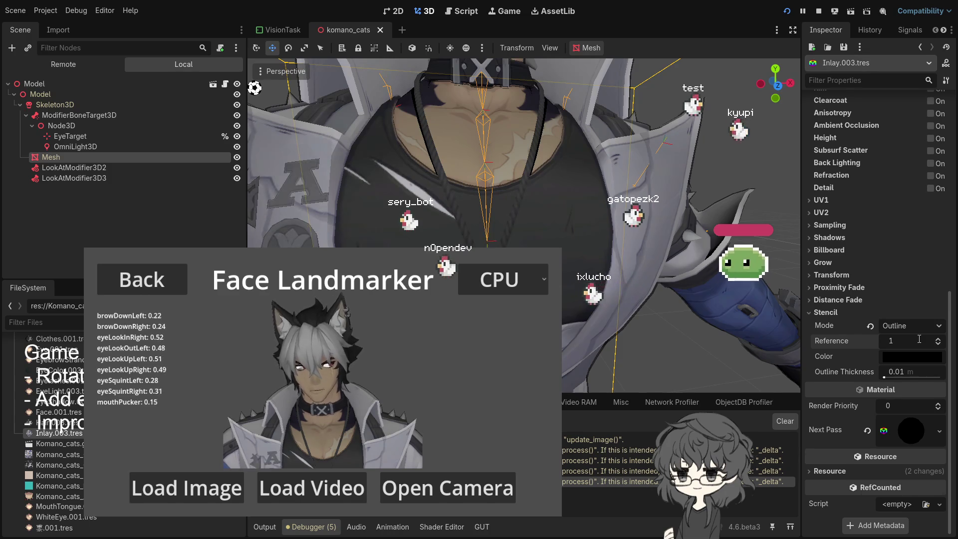
pyautogui.click(939, 345)
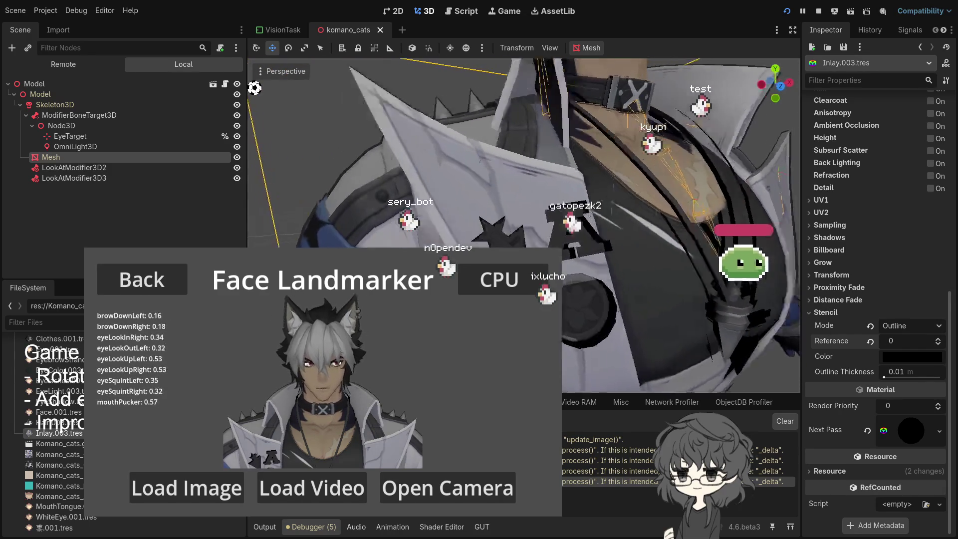
pyautogui.click(938, 339)
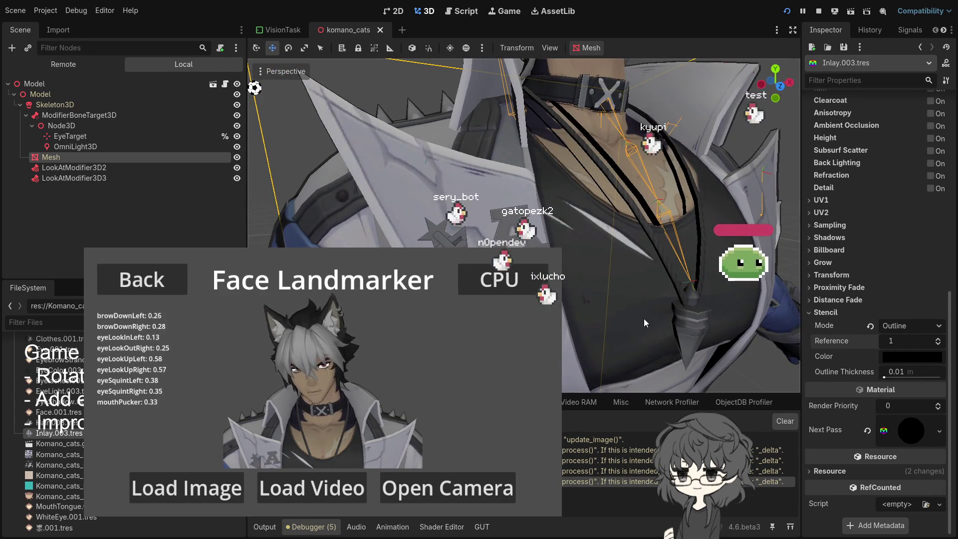
pyautogui.scroll(-5, 627, 328)
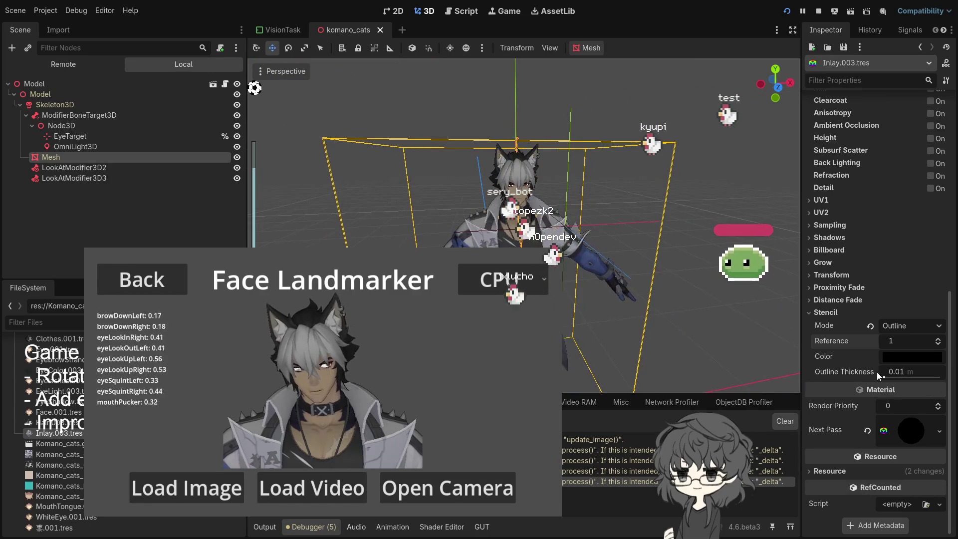
pyautogui.click(870, 326)
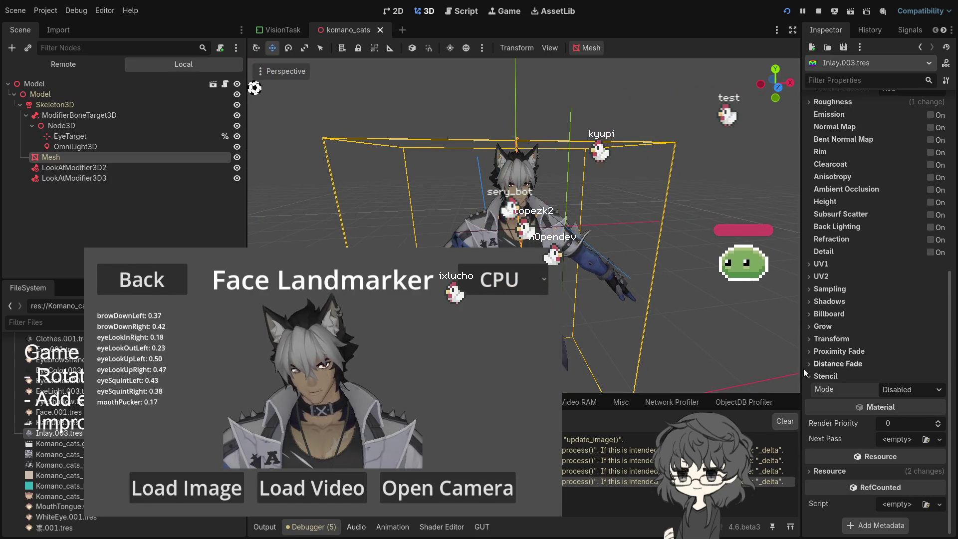
# Step: Lower Inlay.003's Metallic value to 0.09 and expand its Roughness section
pyautogui.scroll(5, 438, 220)
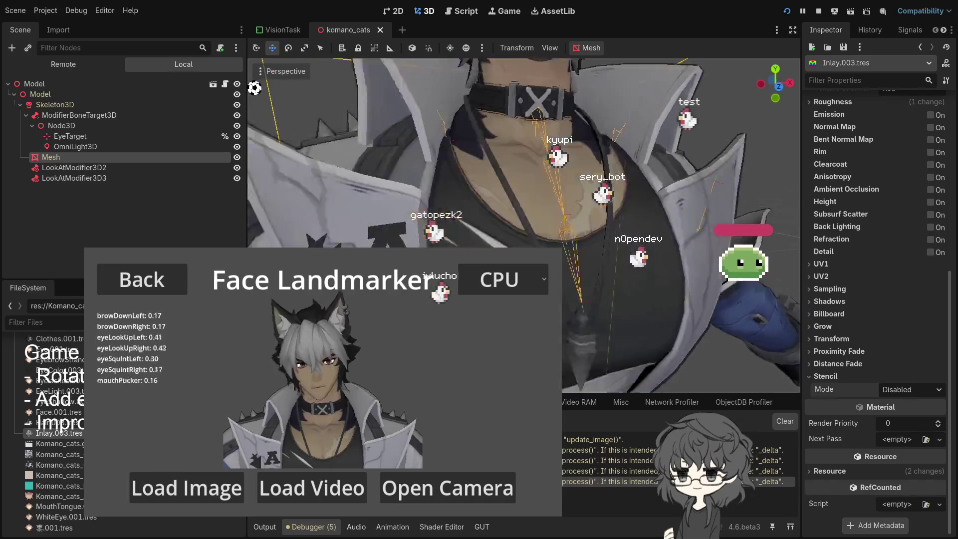
pyautogui.scroll(-5, 524, 150)
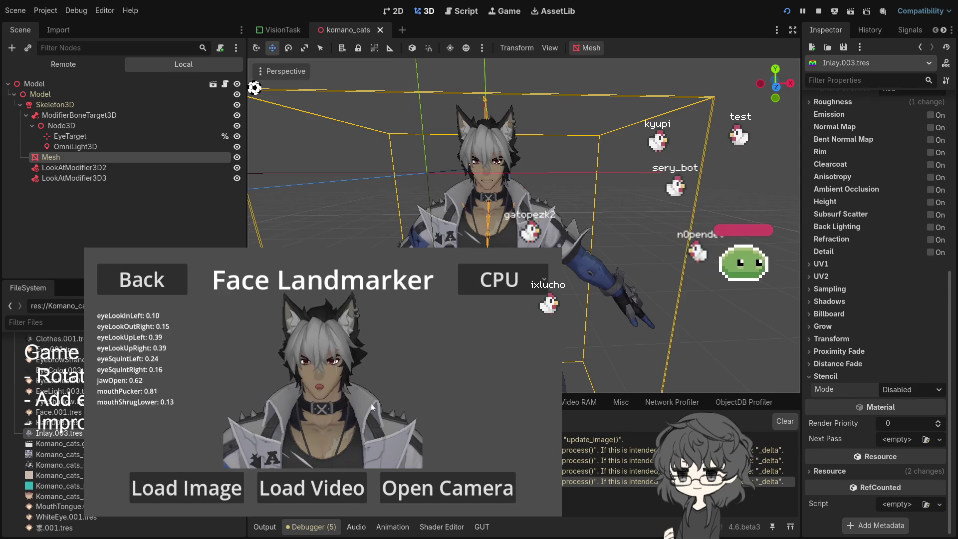
pyautogui.scroll(5, 876, 299)
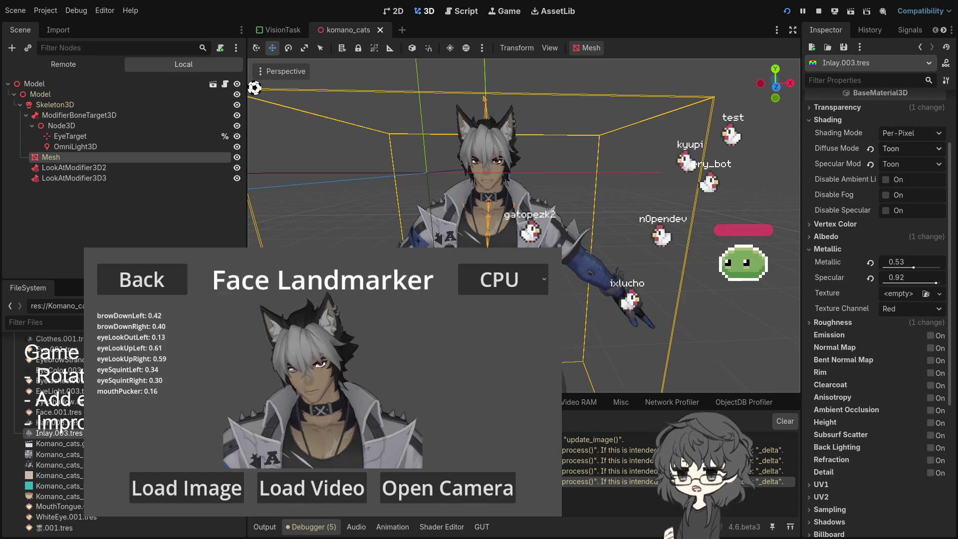
pyautogui.scroll(-4, 876, 300)
pyautogui.scroll(3, 876, 299)
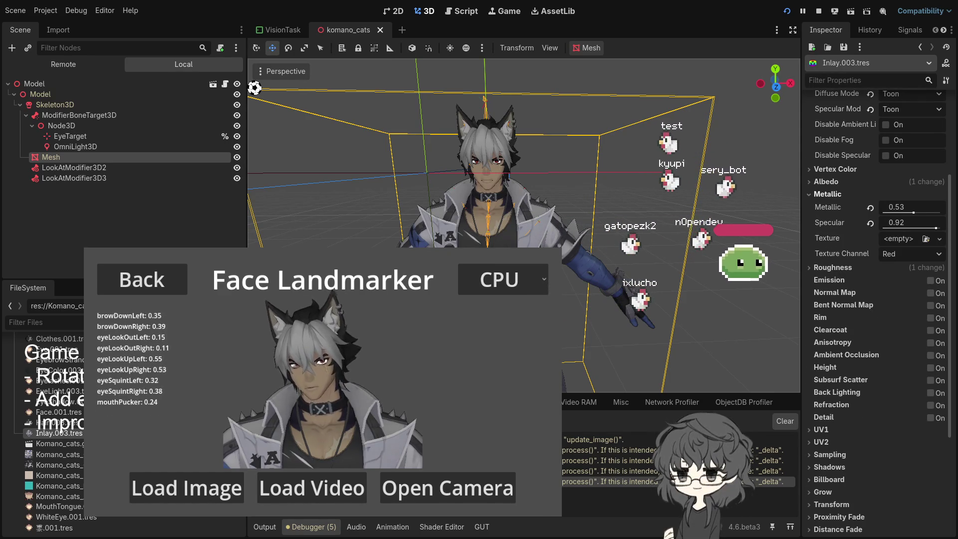
pyautogui.moveTo(914, 212); pyautogui.dragTo(885, 213)
pyautogui.scroll(5, 499, 237)
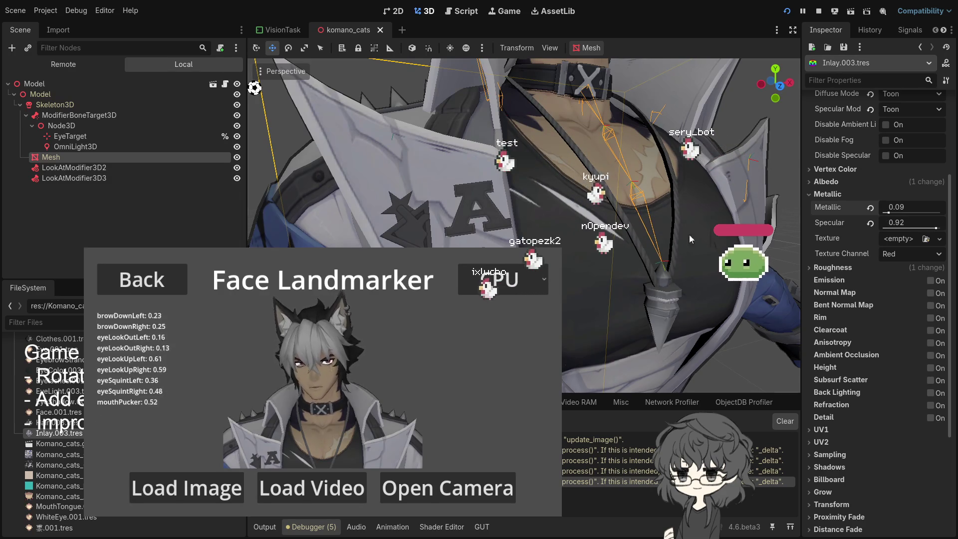
pyautogui.scroll(-5, 523, 224)
pyautogui.scroll(6, 514, 246)
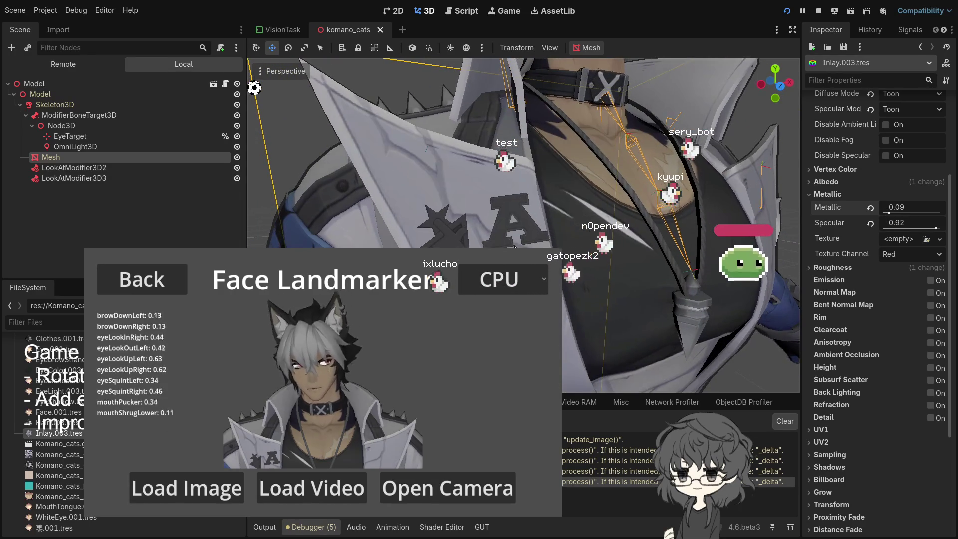
pyautogui.click(836, 272)
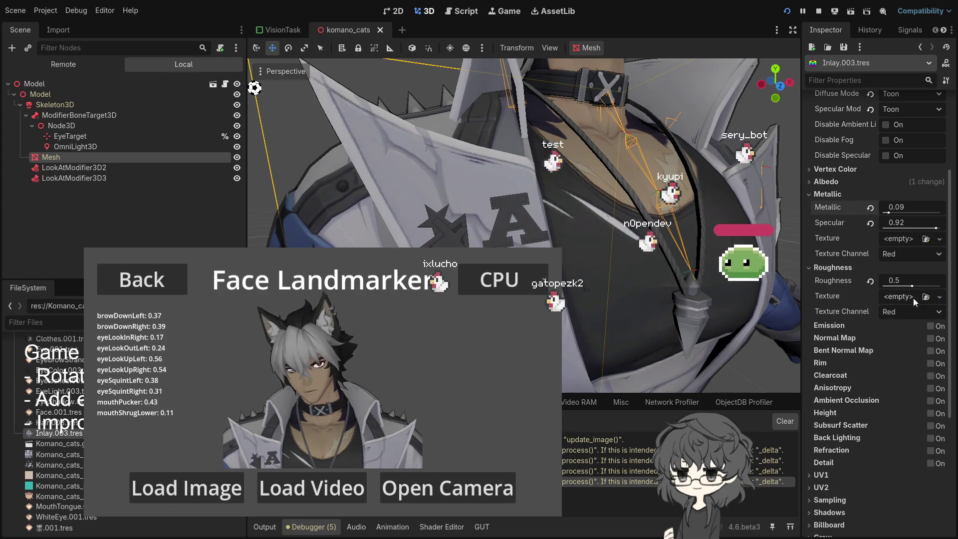
# Step: Adjust Inlay.003's roughness, then set Metallic to 0.31 and Specular to 0.78
pyautogui.moveTo(911, 286); pyautogui.dragTo(886, 286)
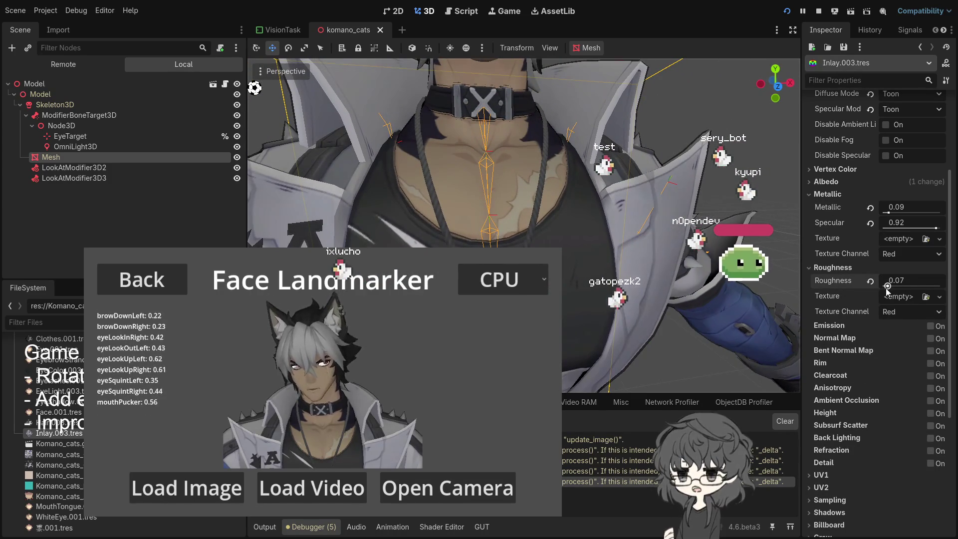
pyautogui.moveTo(892, 288); pyautogui.dragTo(893, 290)
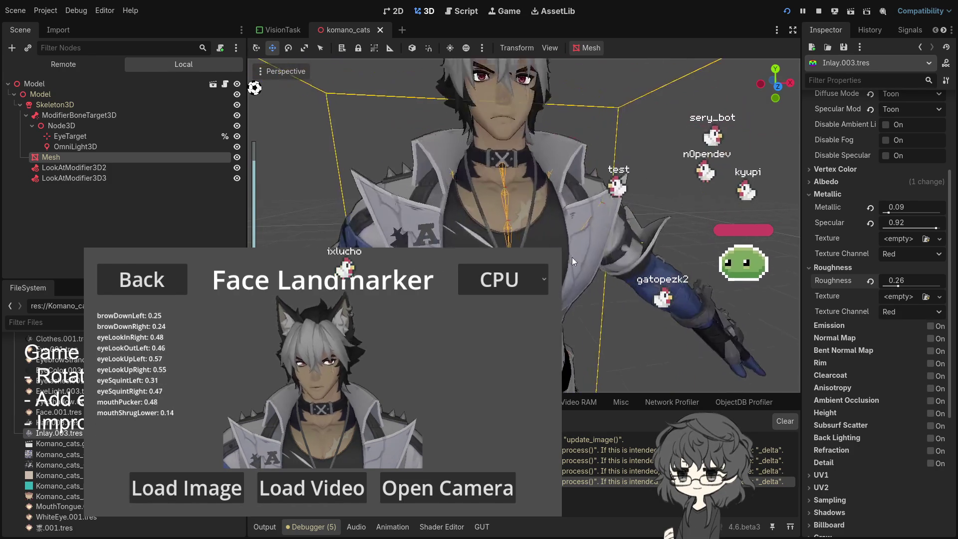
pyautogui.moveTo(889, 215); pyautogui.dragTo(901, 215)
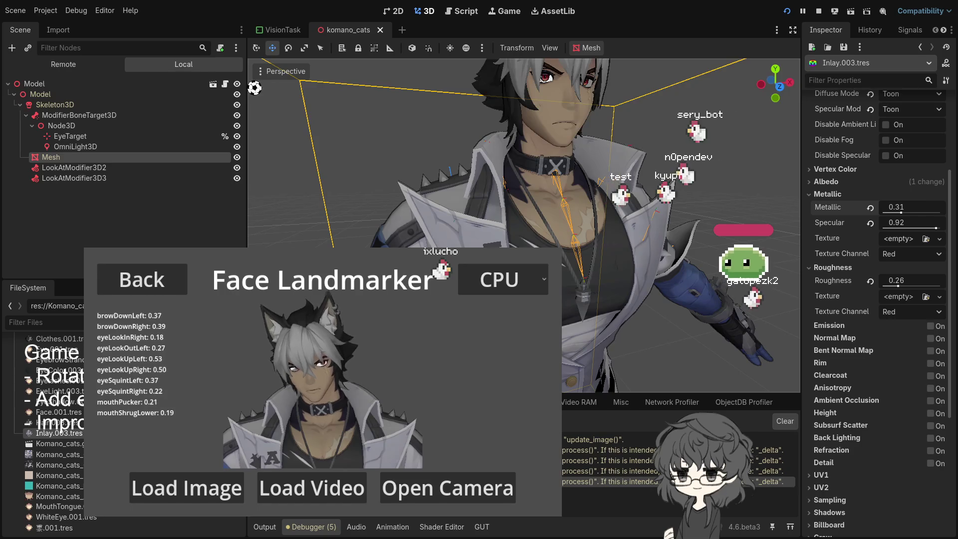
pyautogui.moveTo(936, 228)
pyautogui.mouseDown()
pyautogui.moveTo(891, 230)
pyautogui.moveTo(919, 230)
pyautogui.mouseUp()
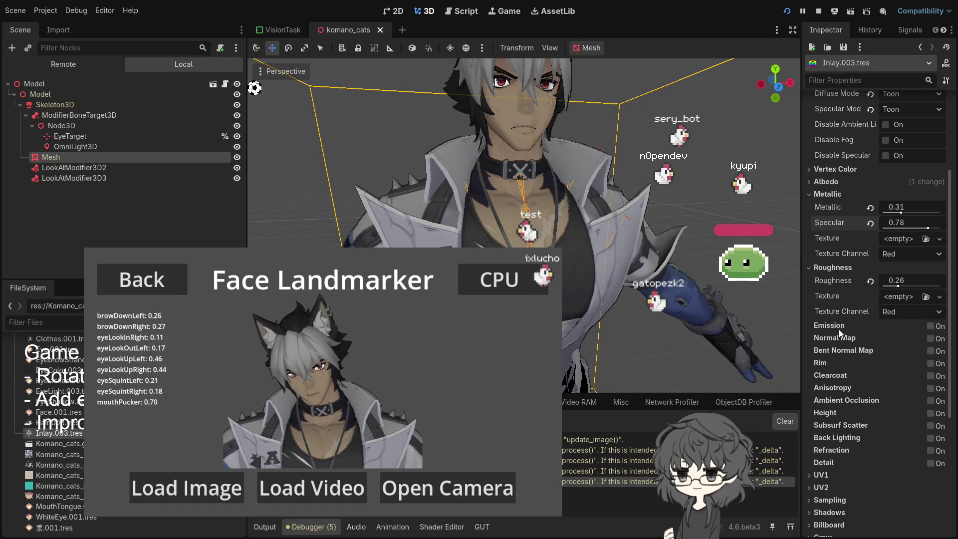
# Step: Enable Inlay.003's emission with a light grey colour, keeping Energy Multiplier at 1.0
pyautogui.click(930, 326)
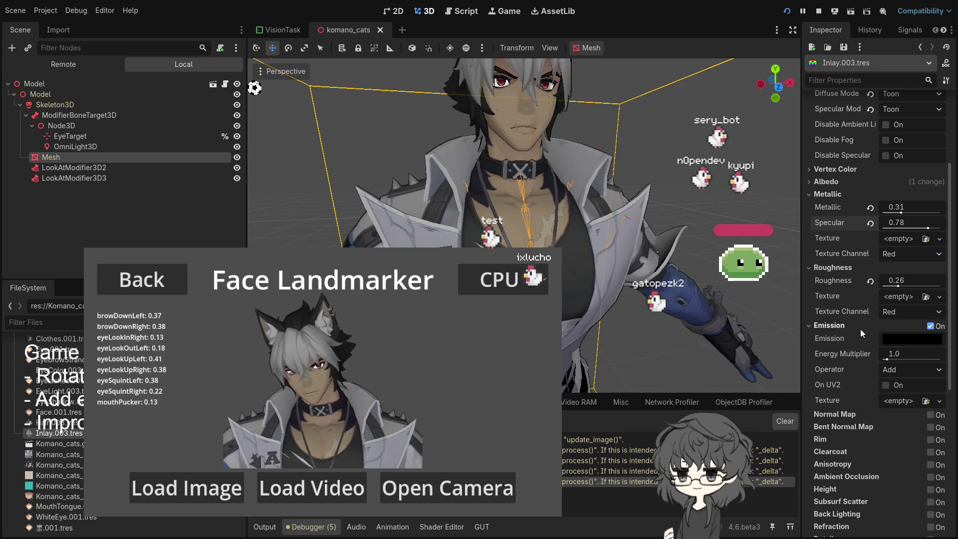
pyautogui.moveTo(886, 359)
pyautogui.mouseDown()
pyautogui.moveTo(906, 359)
pyautogui.moveTo(895, 361)
pyautogui.mouseUp()
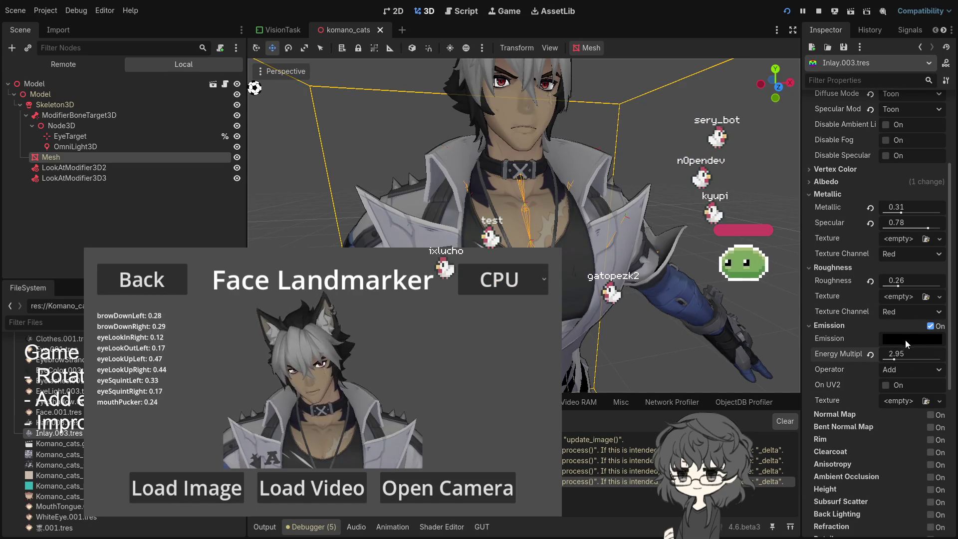
pyautogui.click(905, 340)
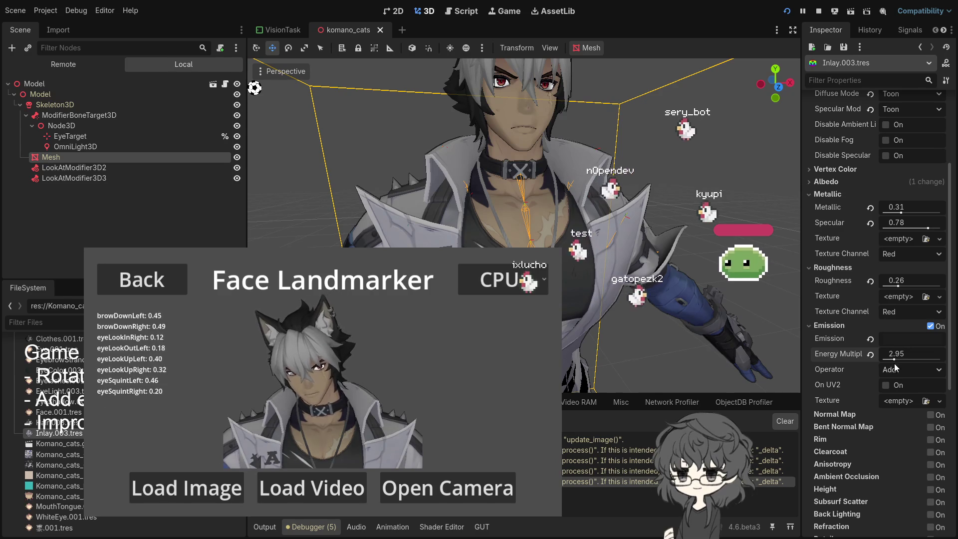
pyautogui.click(871, 355)
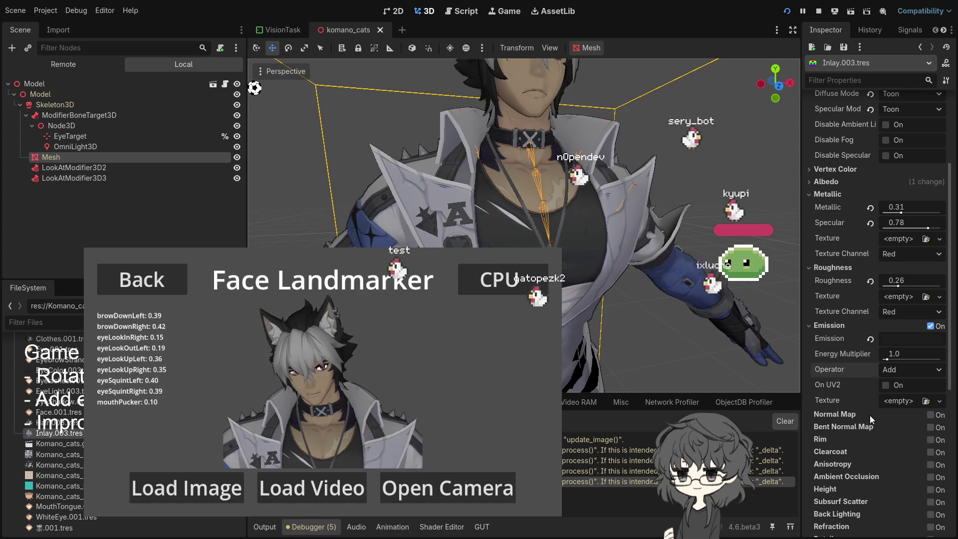
pyautogui.scroll(-2, 831, 409)
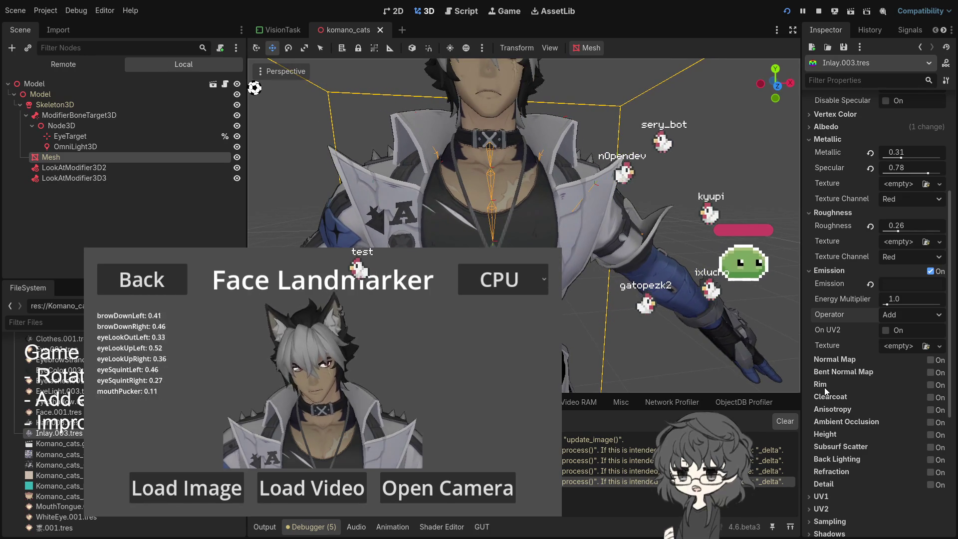
pyautogui.click(931, 385)
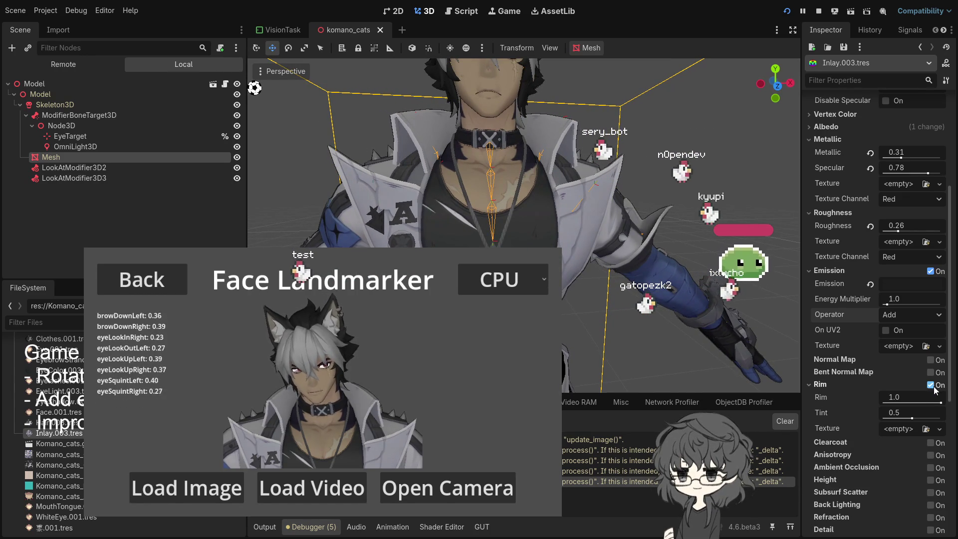
pyautogui.scroll(5, 577, 309)
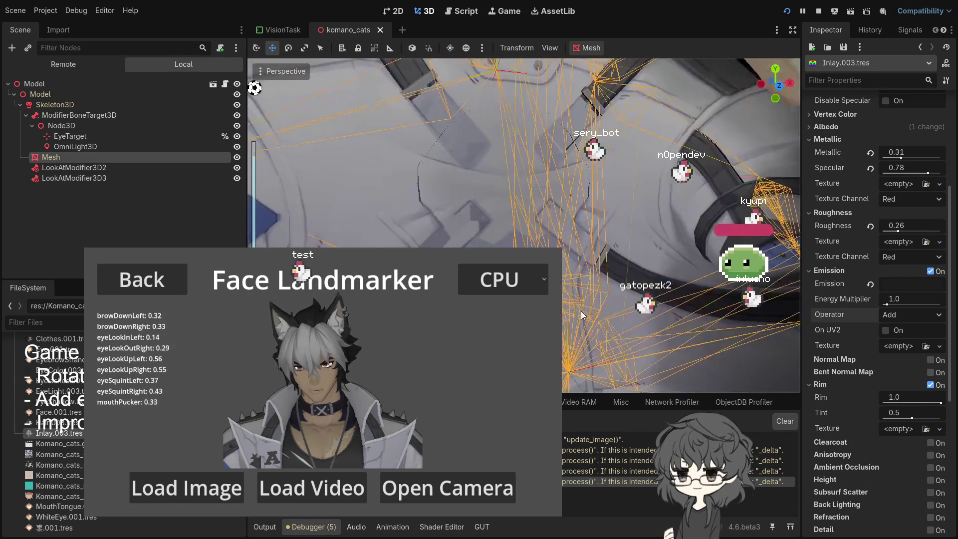
pyautogui.scroll(-3, 628, 319)
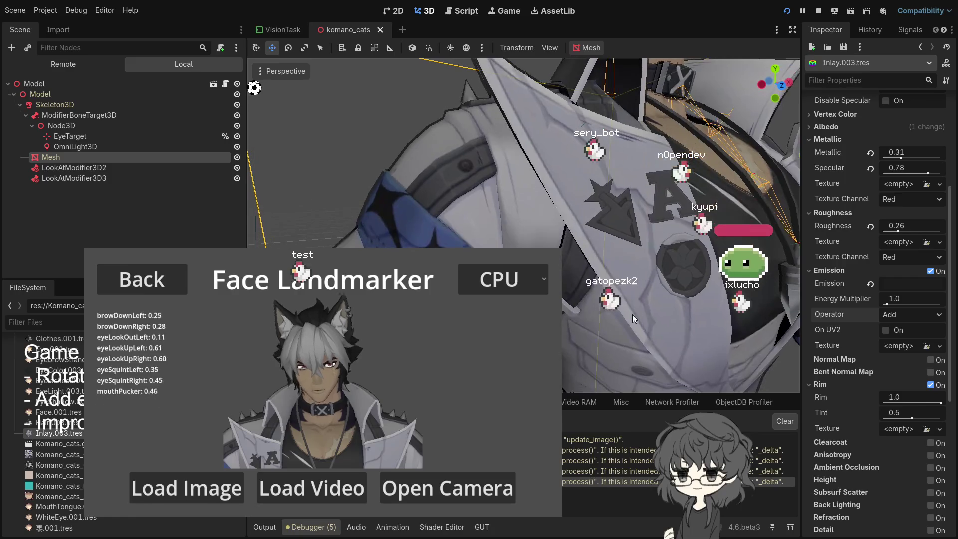
pyautogui.moveTo(916, 421)
pyautogui.mouseDown()
pyautogui.moveTo(927, 418)
pyautogui.moveTo(903, 418)
pyautogui.moveTo(929, 418)
pyautogui.mouseUp()
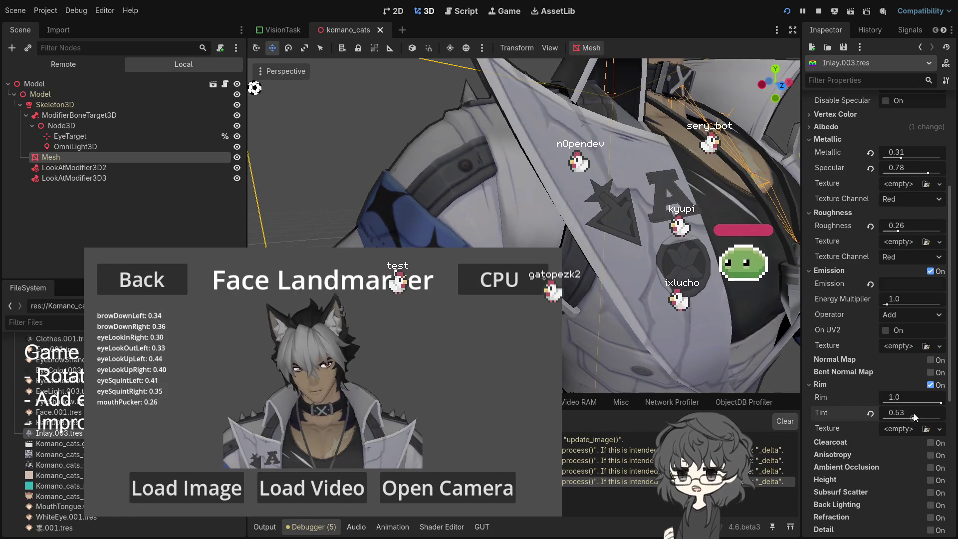
pyautogui.moveTo(910, 412); pyautogui.dragTo(864, 414)
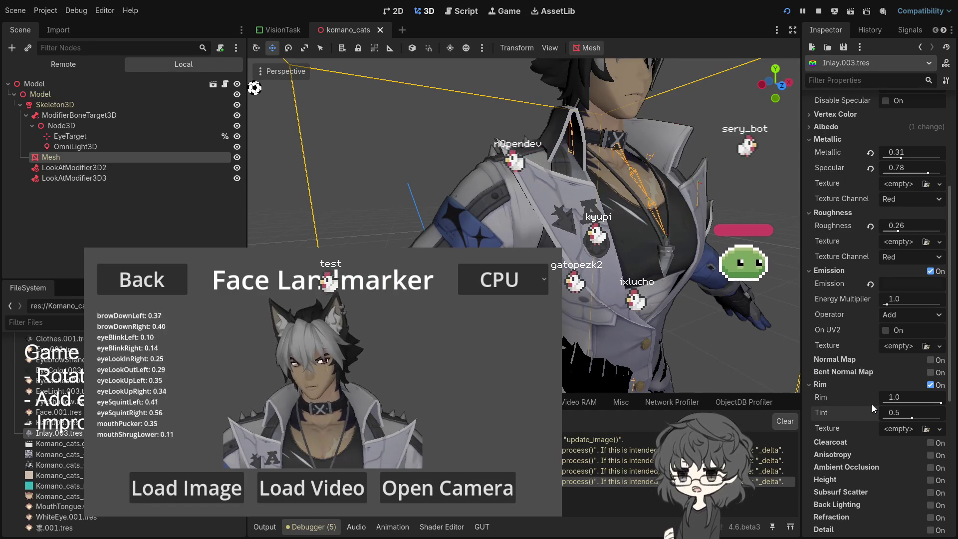
pyautogui.click(930, 384)
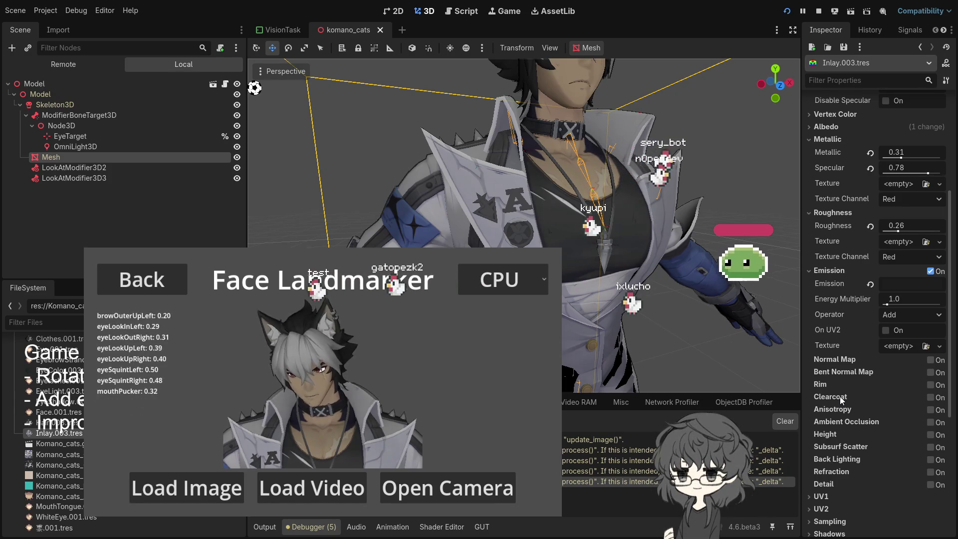
pyautogui.click(930, 398)
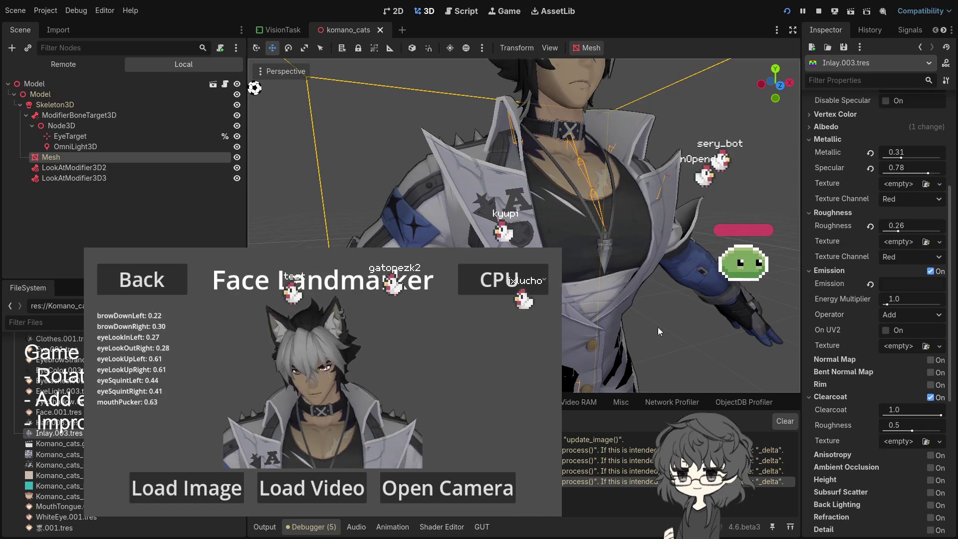
# Step: Raise Inlay.003's Clearcoat Roughness from 0.5 to 0.78, keeping Clearcoat at 1.0
pyautogui.scroll(5, 690, 343)
pyautogui.scroll(-3, 740, 343)
pyautogui.moveTo(937, 417)
pyautogui.mouseDown()
pyautogui.moveTo(884, 415)
pyautogui.moveTo(924, 434)
pyautogui.moveTo(895, 431)
pyautogui.moveTo(928, 431)
pyautogui.mouseUp()
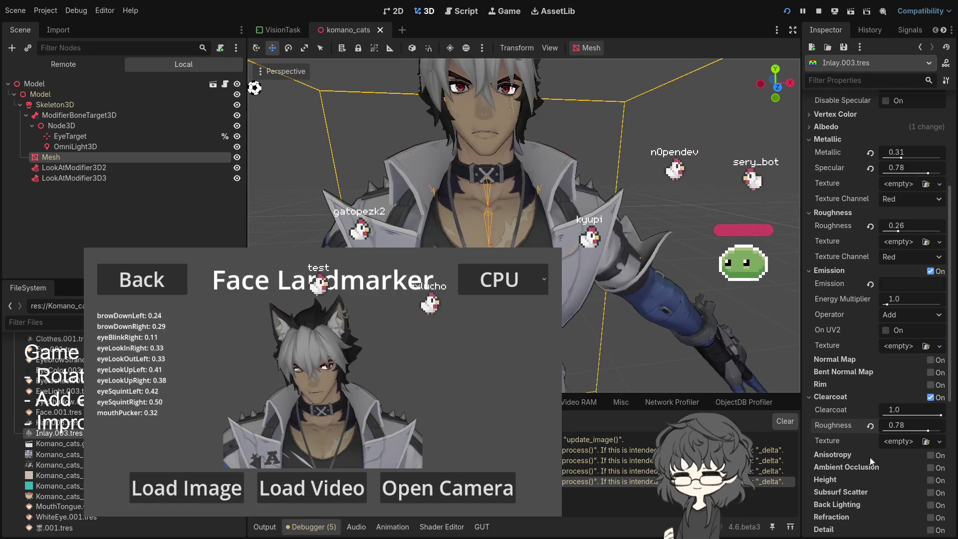
pyautogui.scroll(-2, 847, 481)
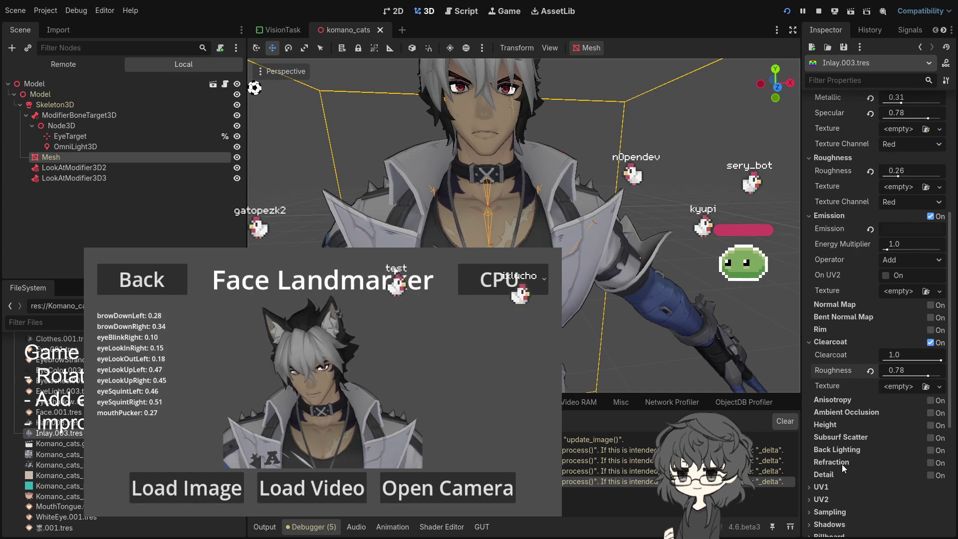
pyautogui.scroll(-4, 847, 479)
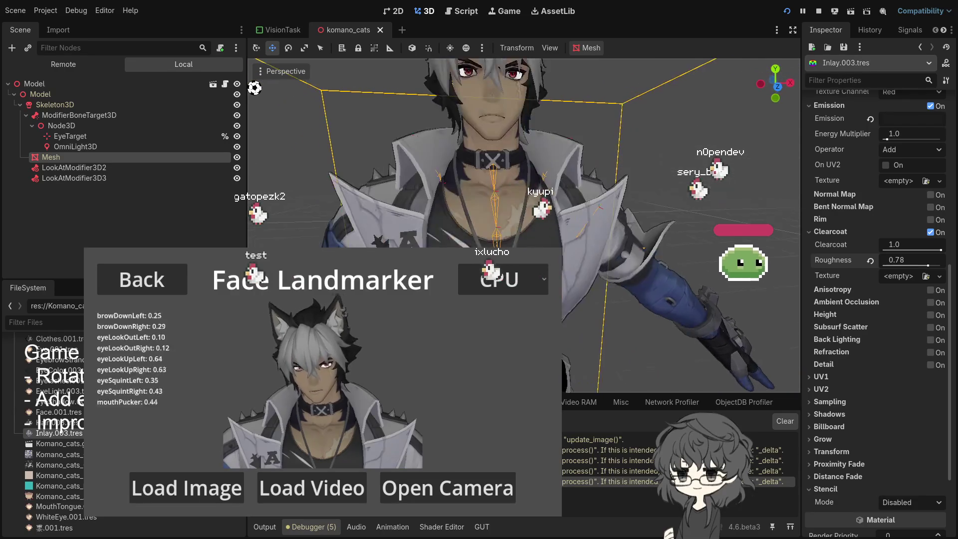
pyautogui.scroll(-5, 524, 224)
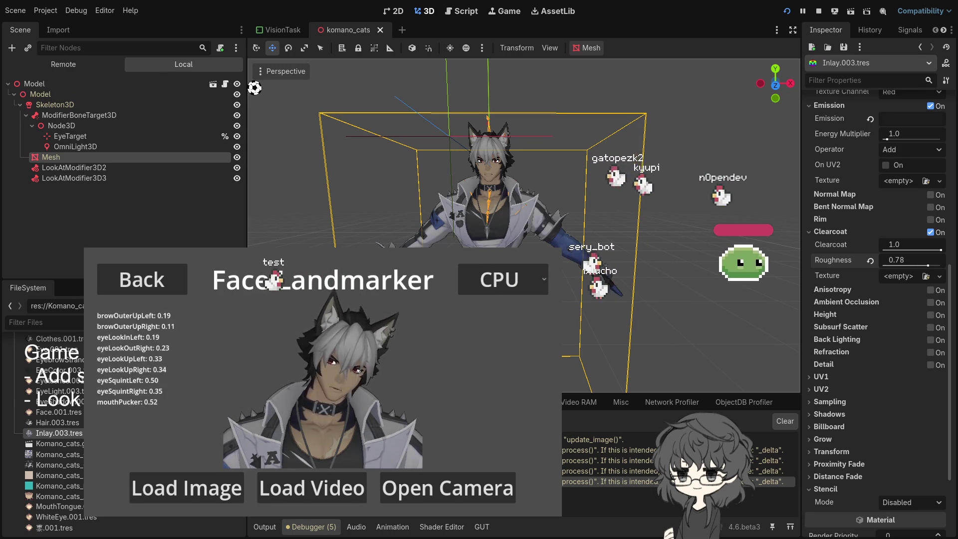
pyautogui.press('F8')
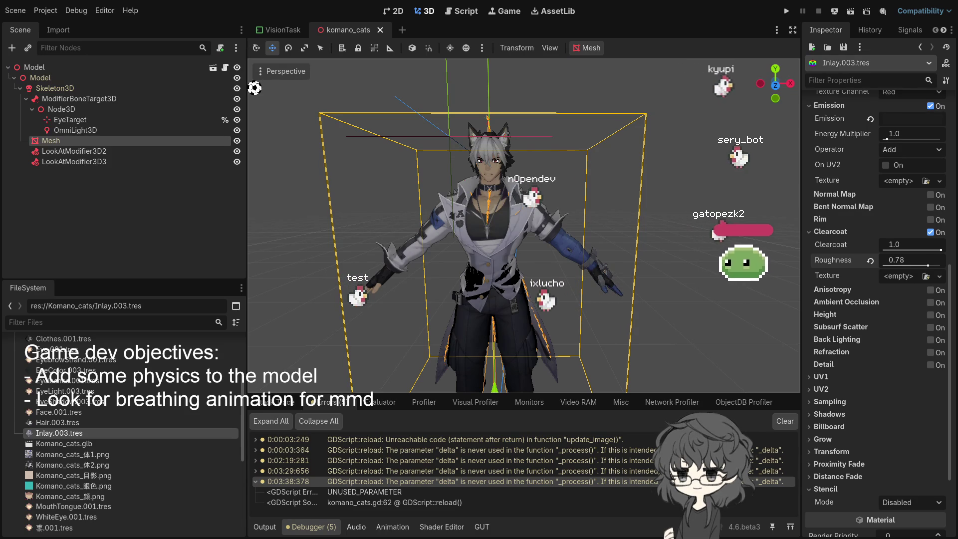
# Step: Orbit the viewport around the avatar, then switch to the Blender window
pyautogui.moveTo(574, 260); pyautogui.dragTo(357, 247)
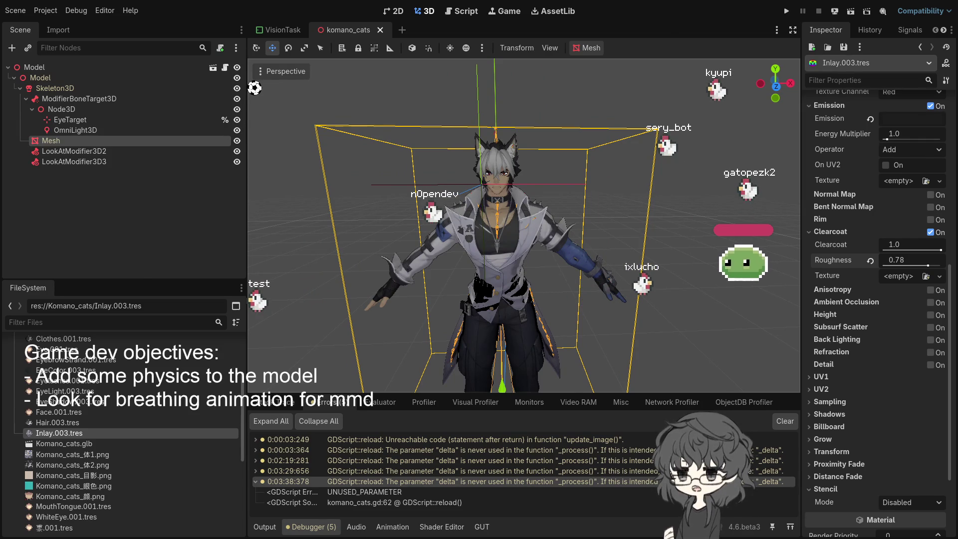
pyautogui.hotkey('alt', 'Tab')
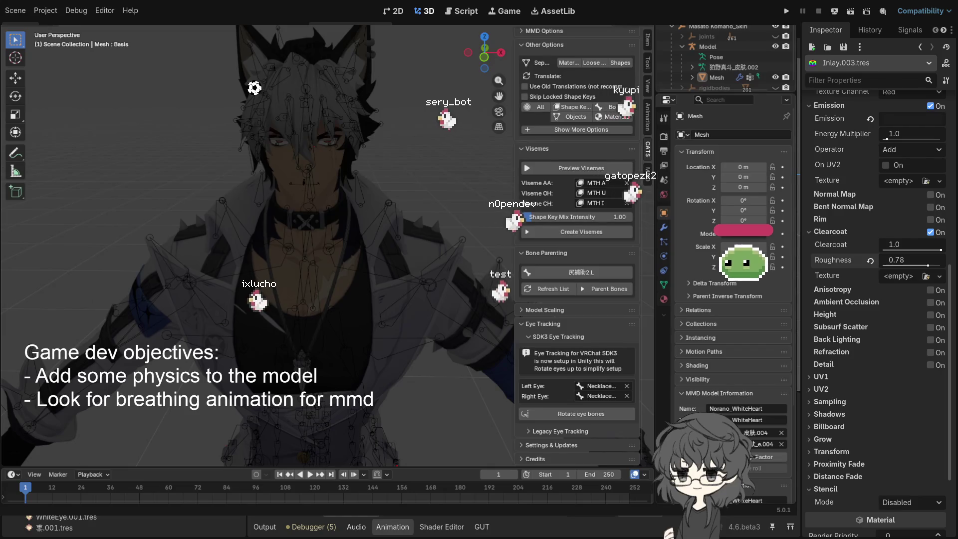
# Step: Bring the Chrome browser window in front of Blender
pyautogui.hotkey('alt', 'Tab')
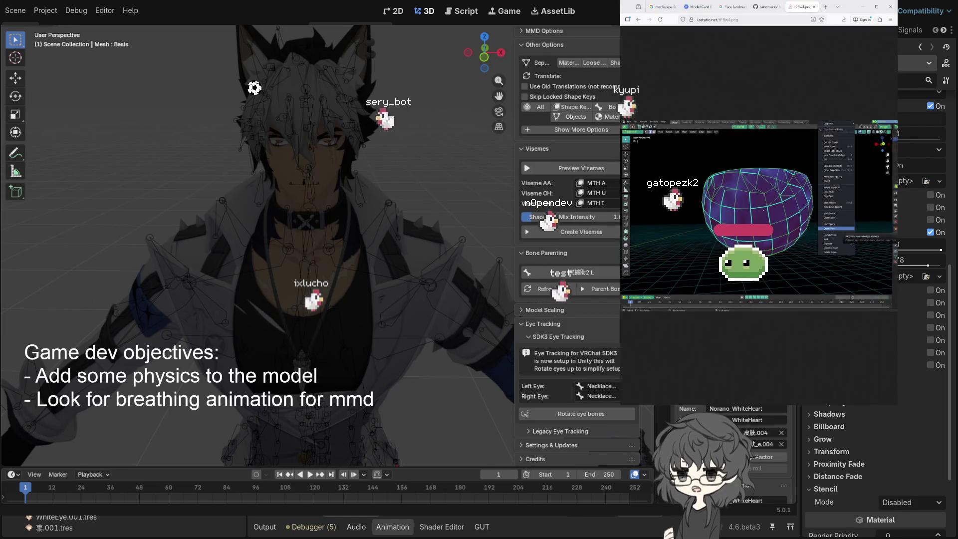
# Step: Search Google for 'mmd stationary animation' and open the MMD Crossed Arms Motion result in a background tab
pyautogui.click(749, 19)
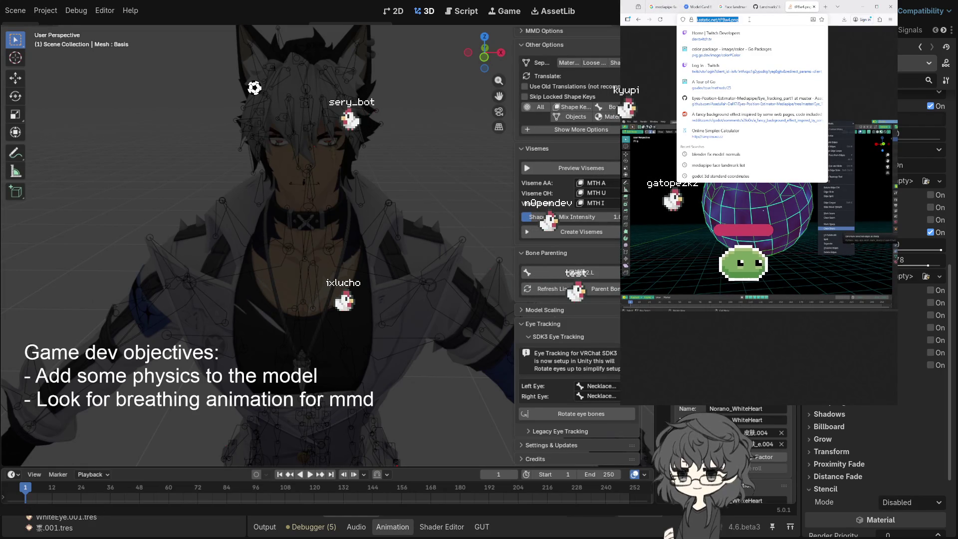
pyautogui.write('mmd s')
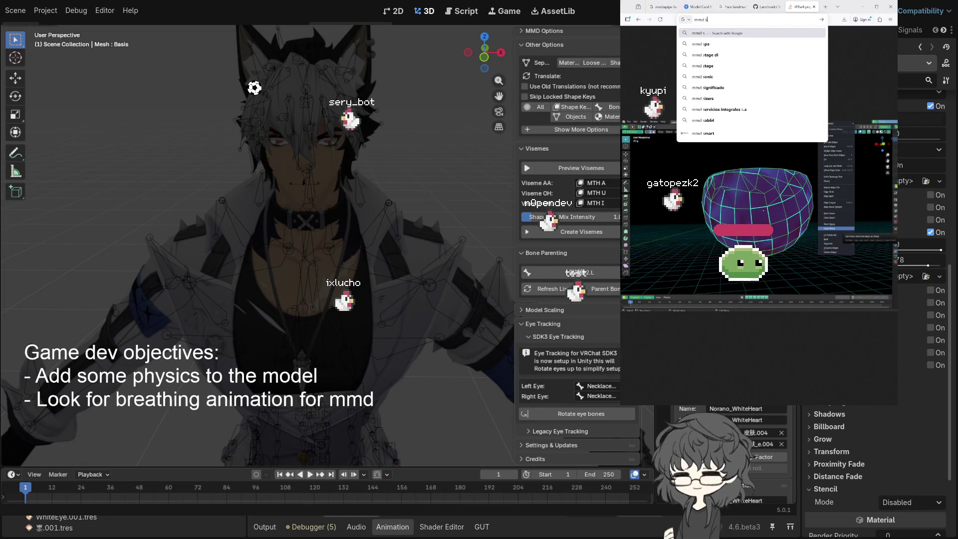
pyautogui.write('tationary na')
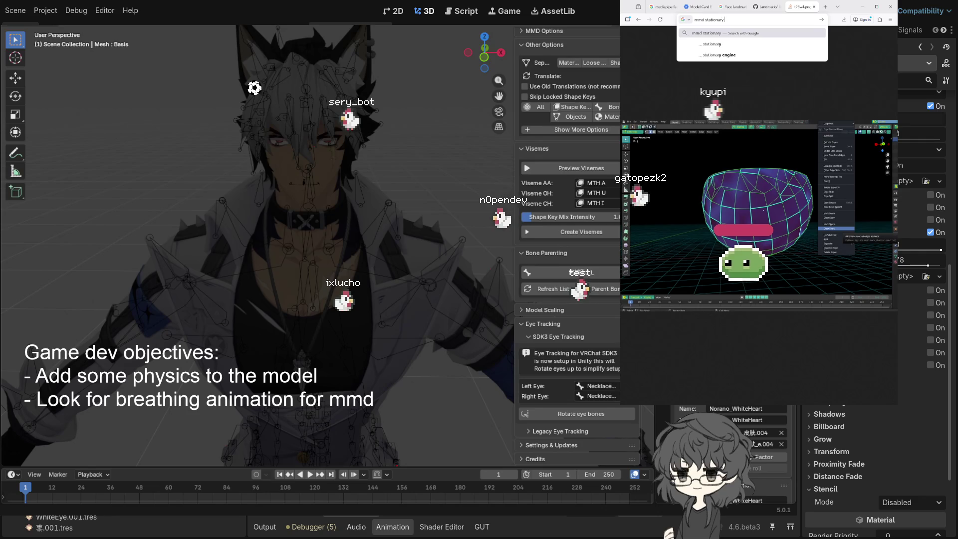
pyautogui.press('BackSpace')
pyautogui.press('BackSpace')
pyautogui.write('animatio')
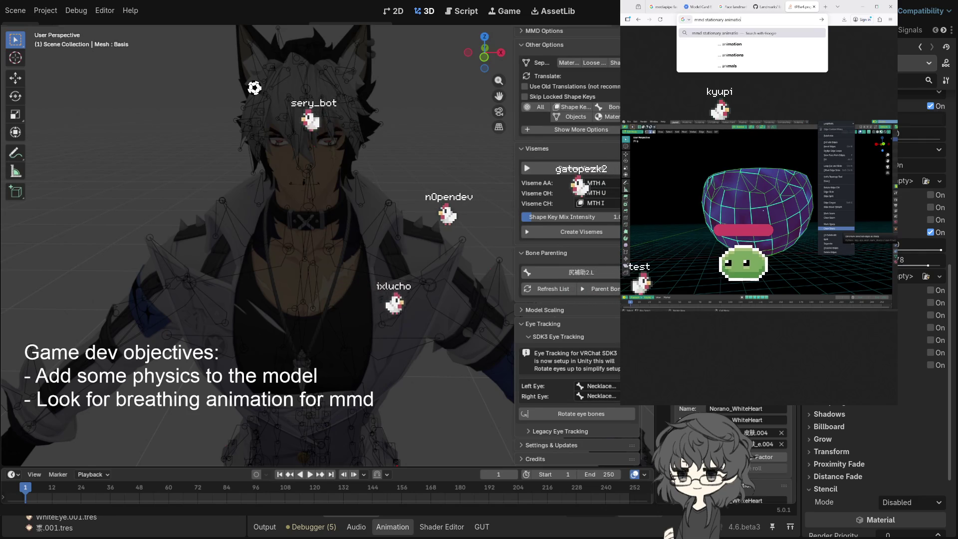
pyautogui.write('n')
pyautogui.press('Return')
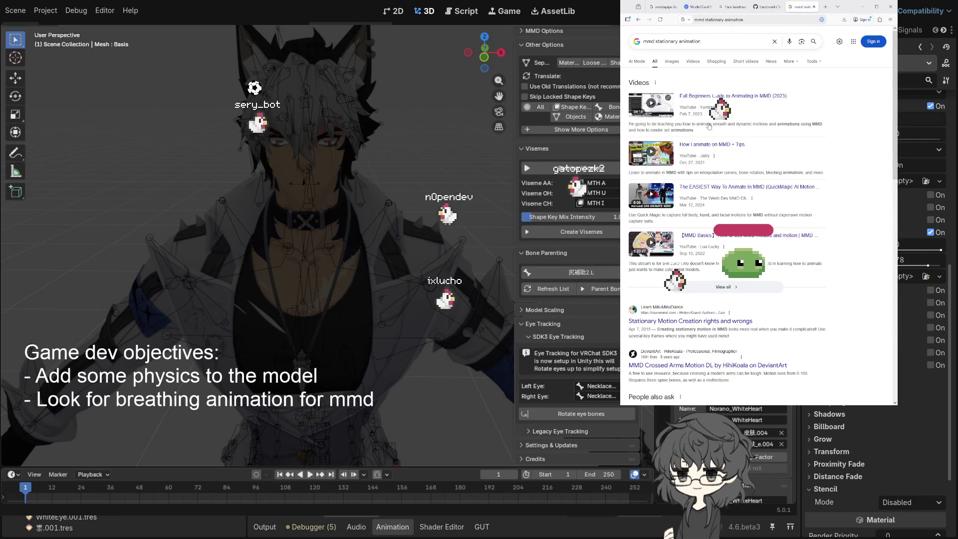
pyautogui.scroll(-5, 735, 150)
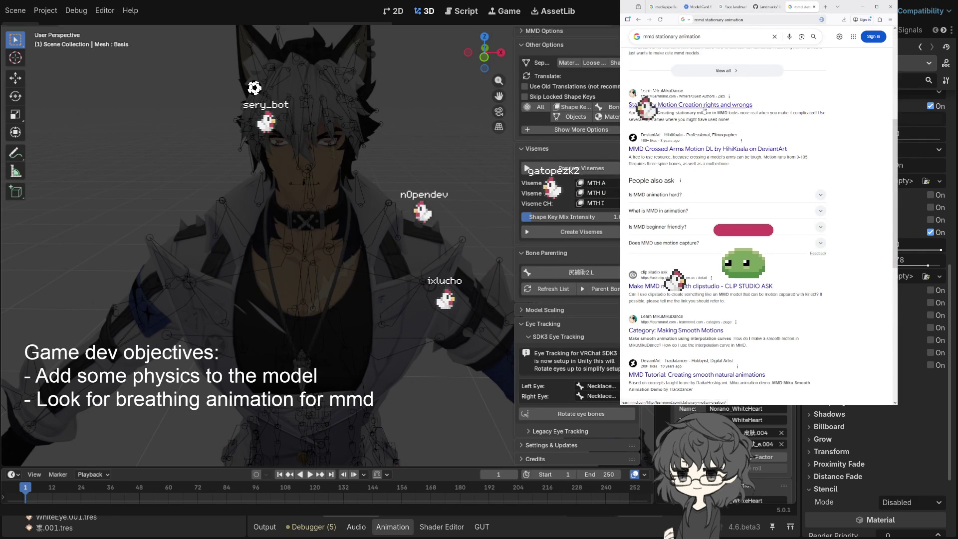
pyautogui.middleClick(686, 151)
# Step: Review and close the DeviantArt motion page, then open the CLIP STUDIO ASK result separately
pyautogui.click(804, 7)
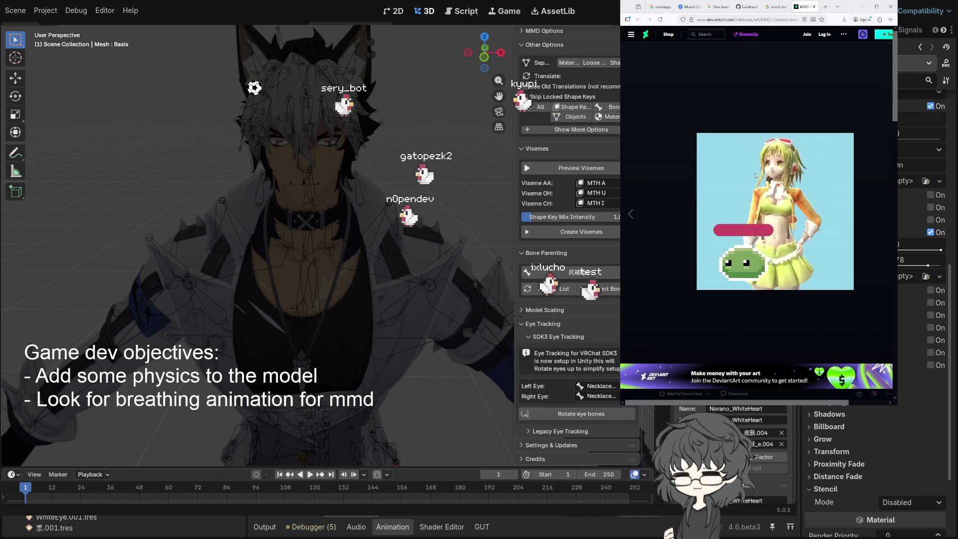
pyautogui.scroll(-5, 812, 185)
pyautogui.scroll(5, 813, 185)
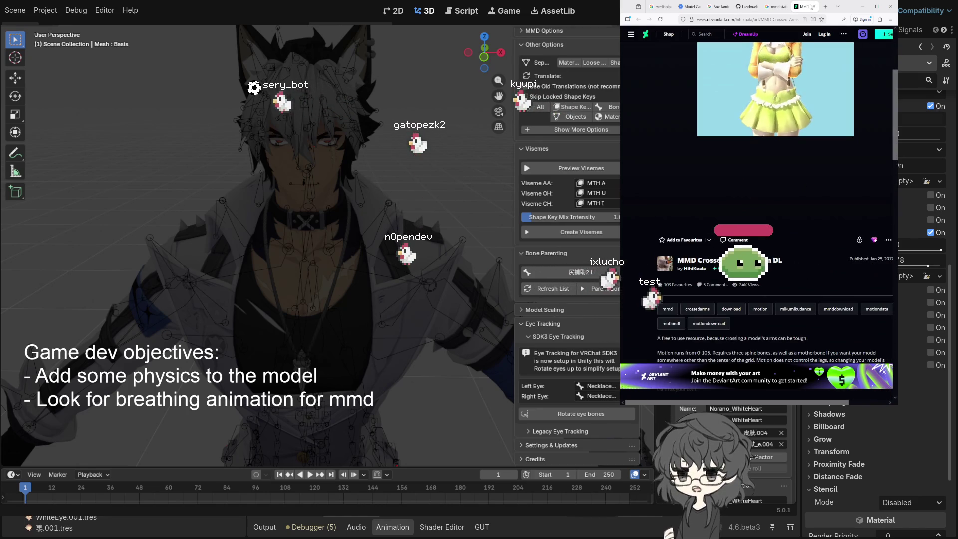
pyautogui.hotkey('ctrl', 'w')
pyautogui.scroll(-2, 700, 253)
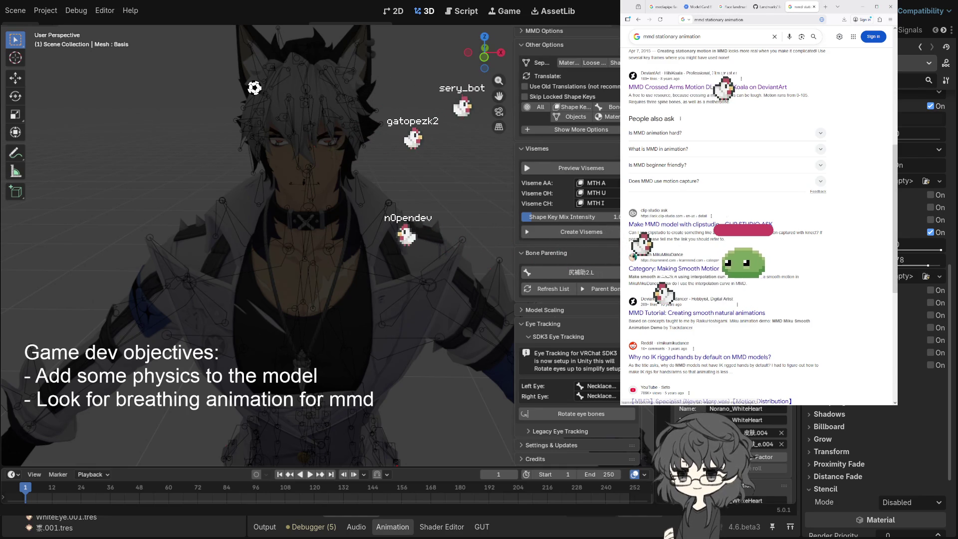
pyautogui.middleClick(707, 221)
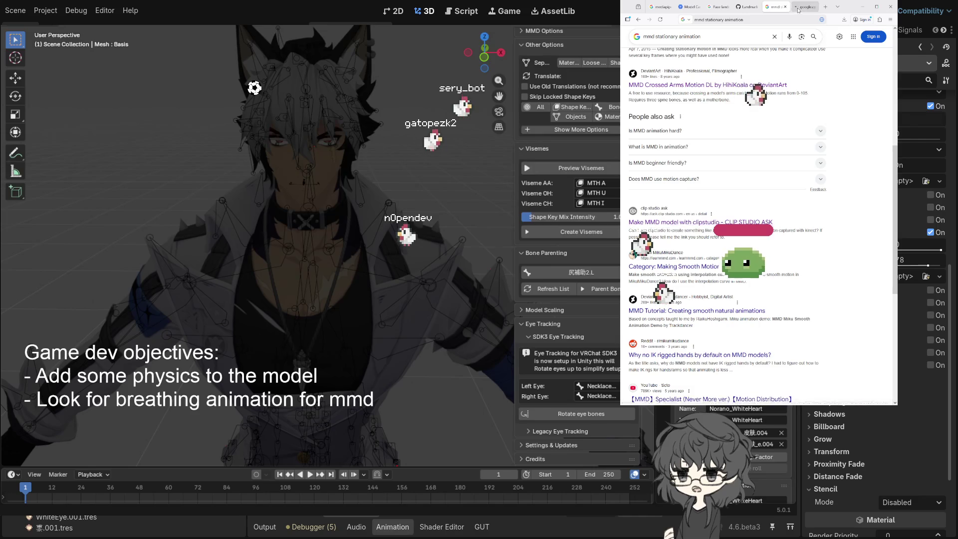
pyautogui.click(799, 8)
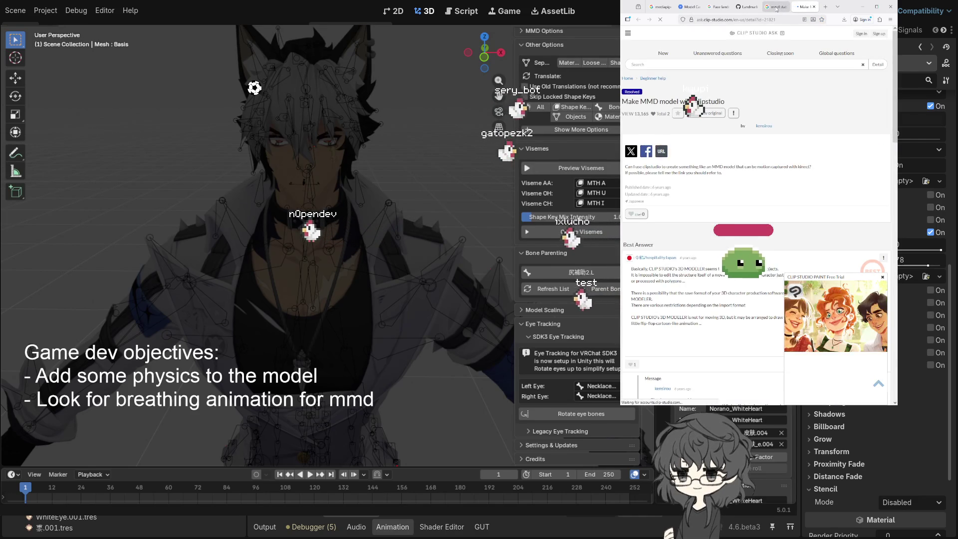
pyautogui.hotkey('ctrl', 'w')
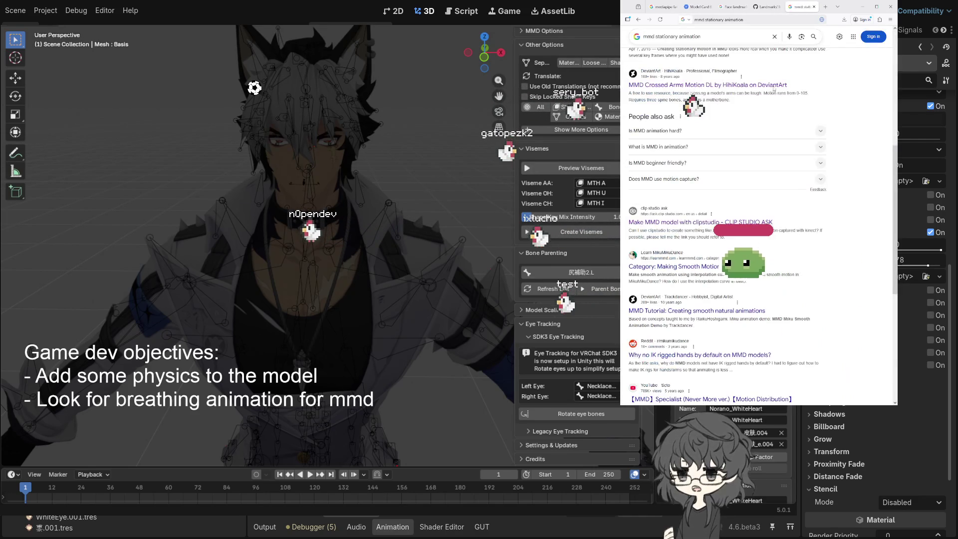
pyautogui.scroll(2, 752, 102)
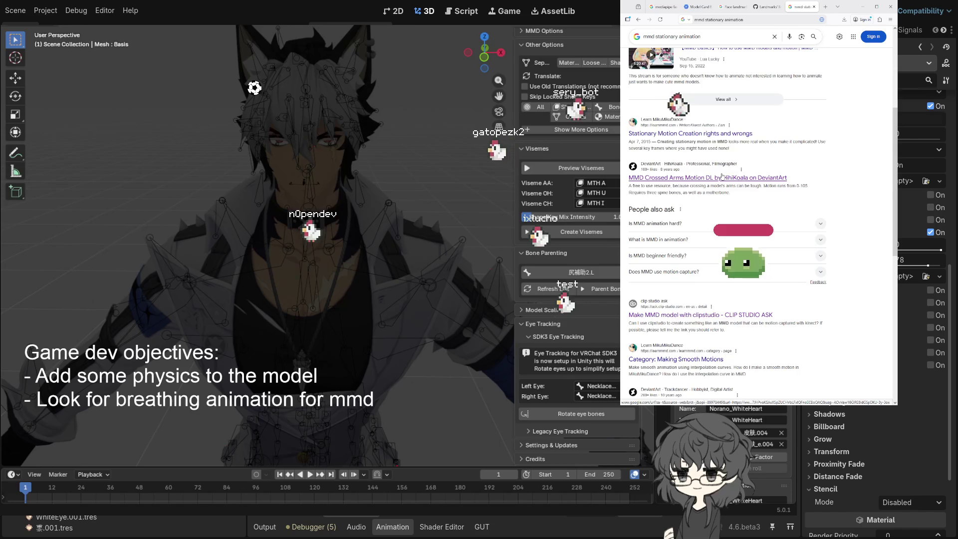
pyautogui.scroll(4, 722, 176)
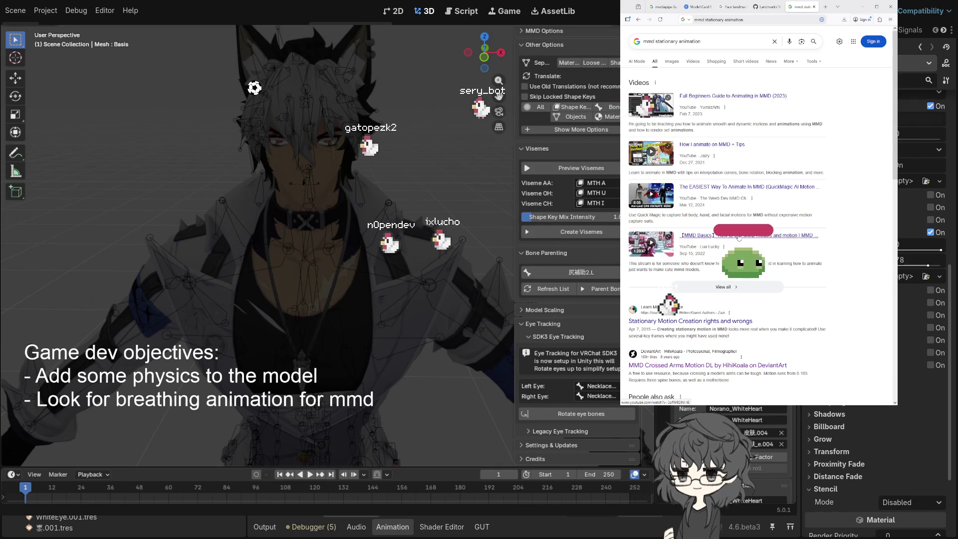
pyautogui.scroll(-10, 722, 240)
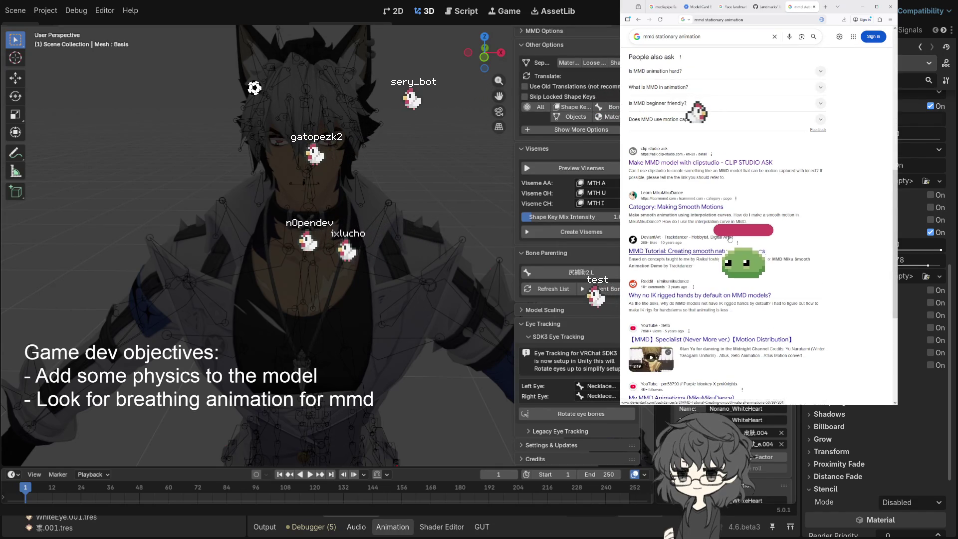
pyautogui.scroll(-3, 730, 239)
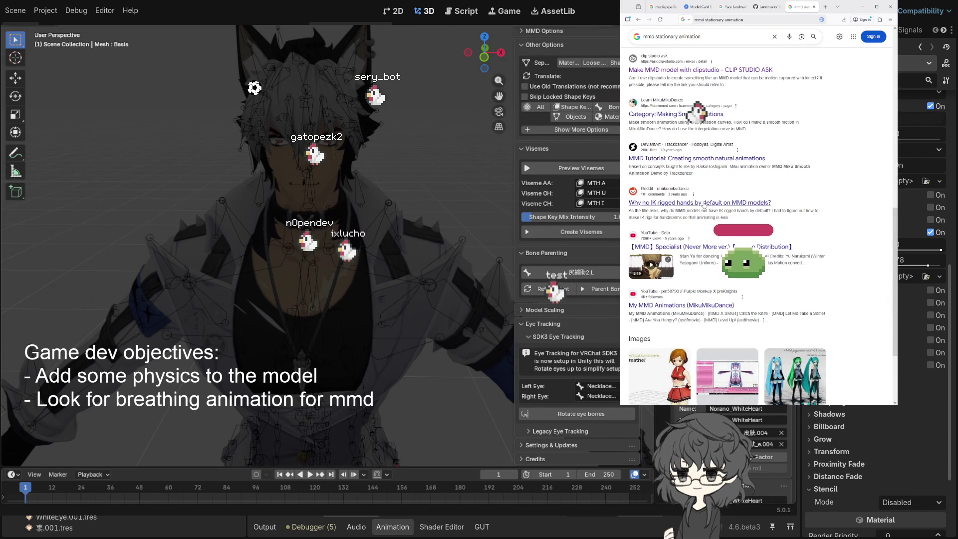
pyautogui.scroll(-3, 722, 295)
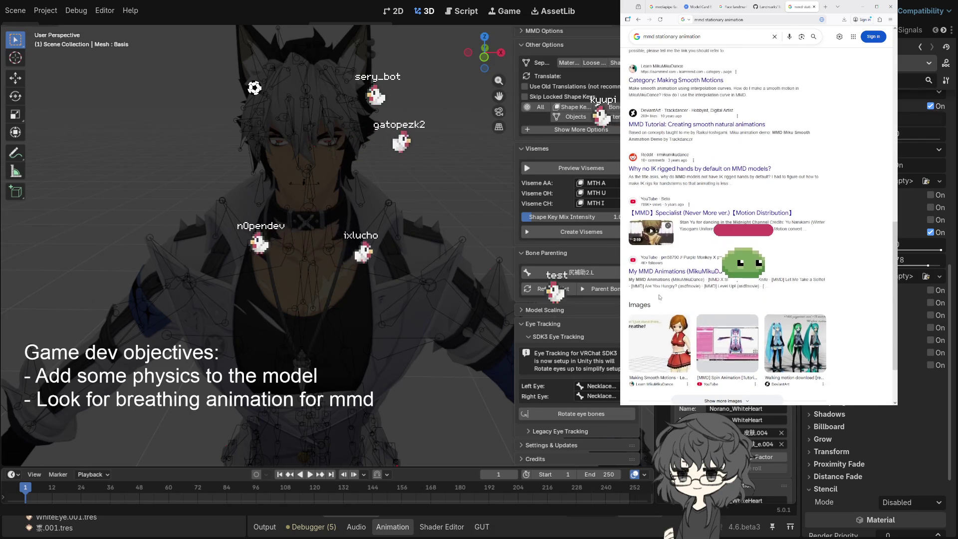
pyautogui.click(661, 293)
# Step: Open LearnMMD's breathe-while-standing-still article and read through it
pyautogui.click(871, 150)
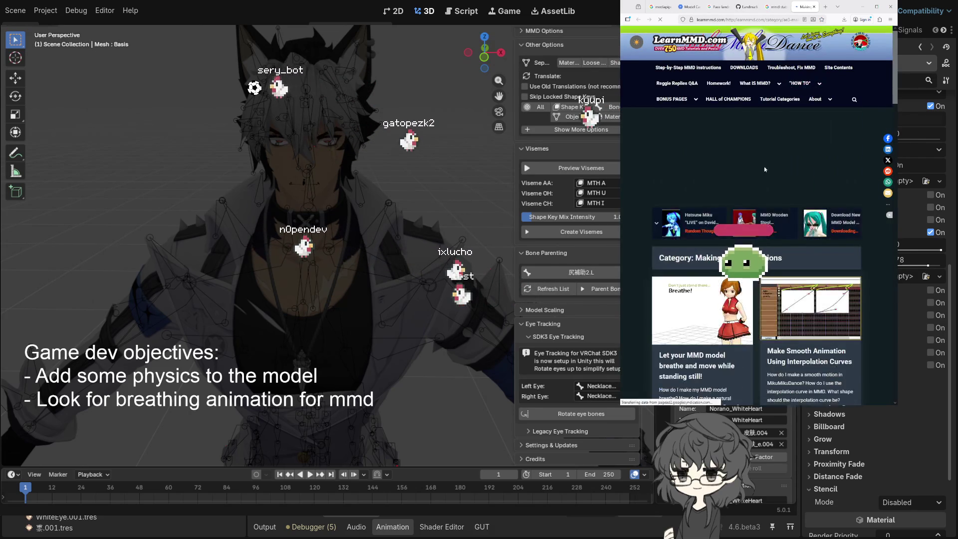
pyautogui.scroll(-3, 758, 174)
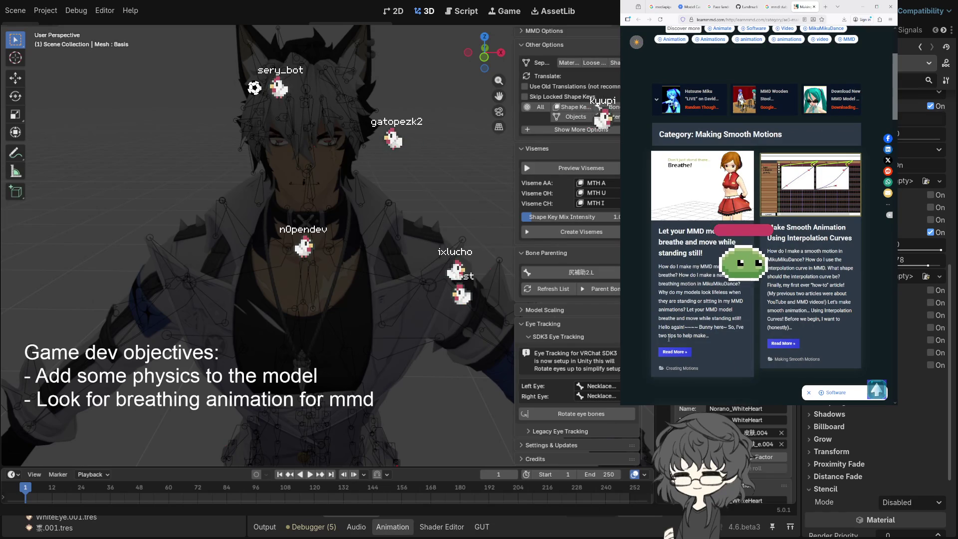
pyautogui.click(697, 207)
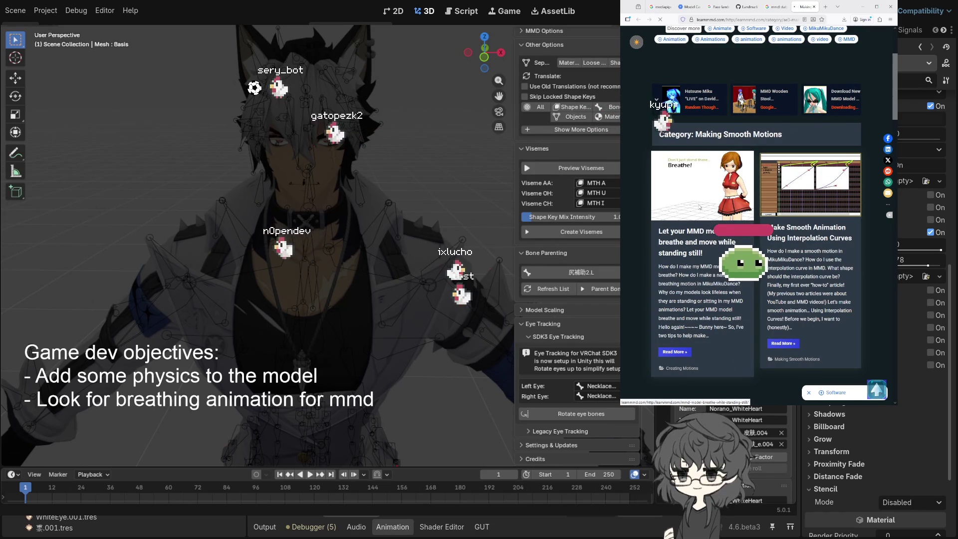
pyautogui.scroll(-5, 741, 217)
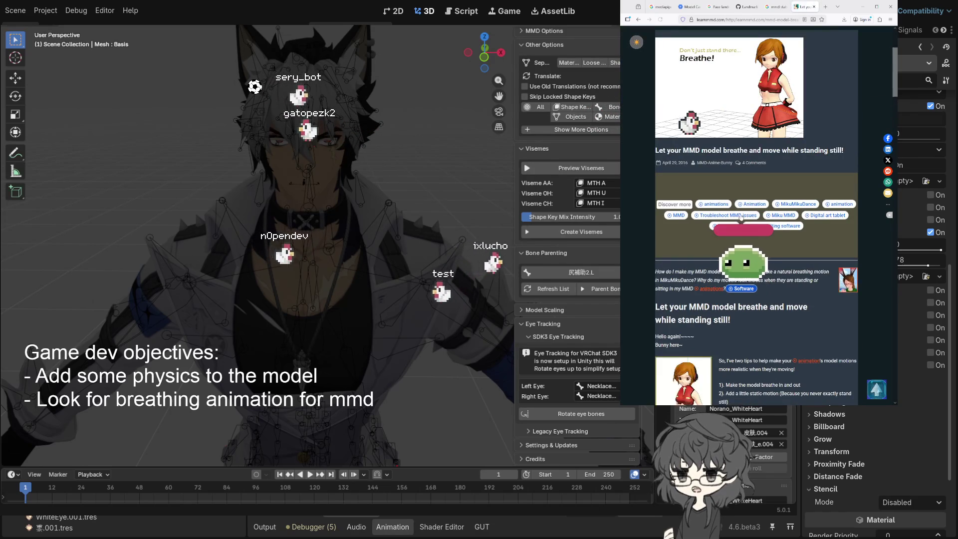
pyautogui.scroll(-3, 741, 217)
pyautogui.scroll(-2, 733, 210)
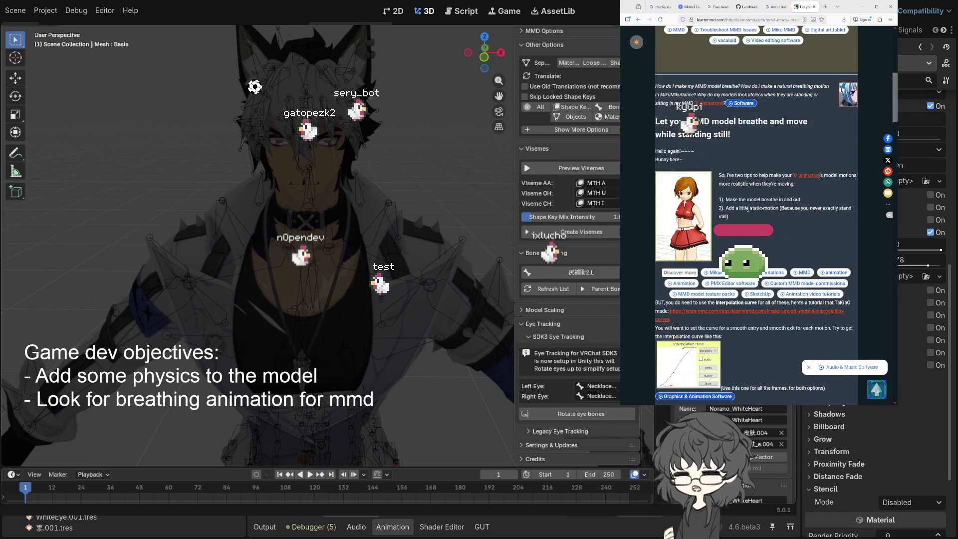
pyautogui.scroll(-2, 729, 182)
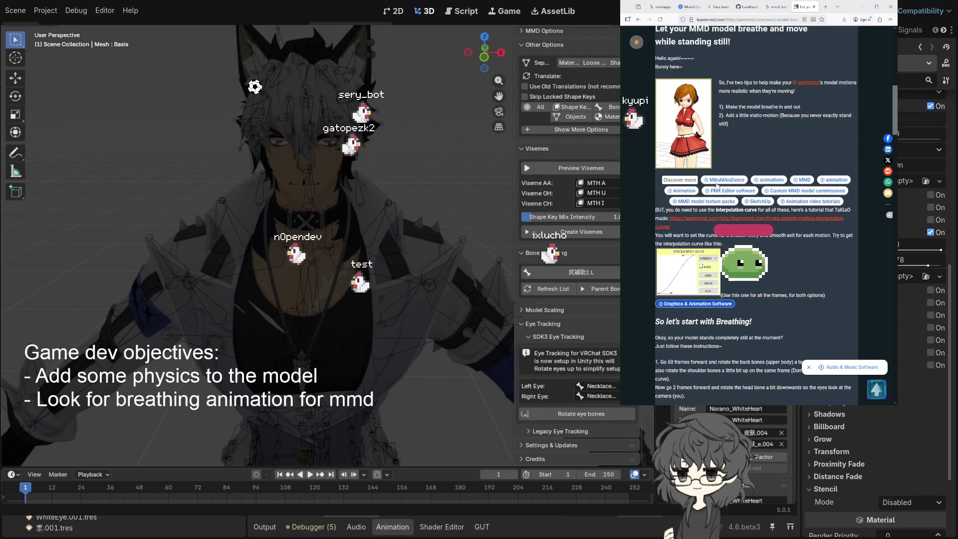
pyautogui.scroll(-4, 756, 215)
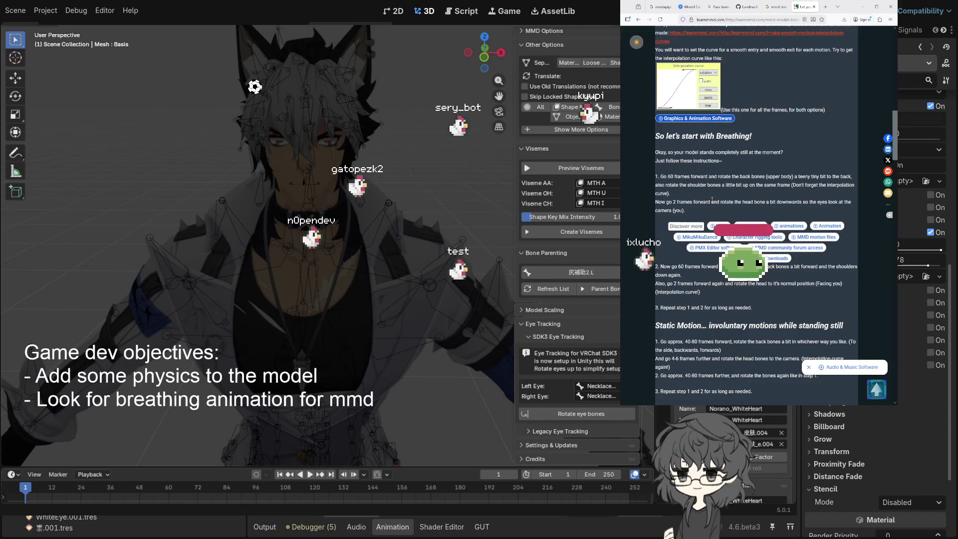
pyautogui.scroll(-6, 712, 200)
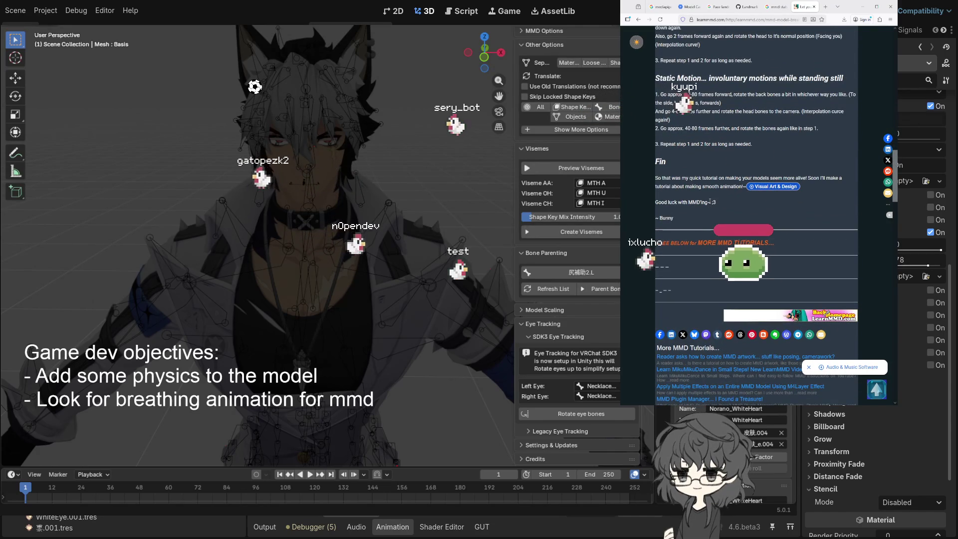
pyautogui.scroll(3, 711, 203)
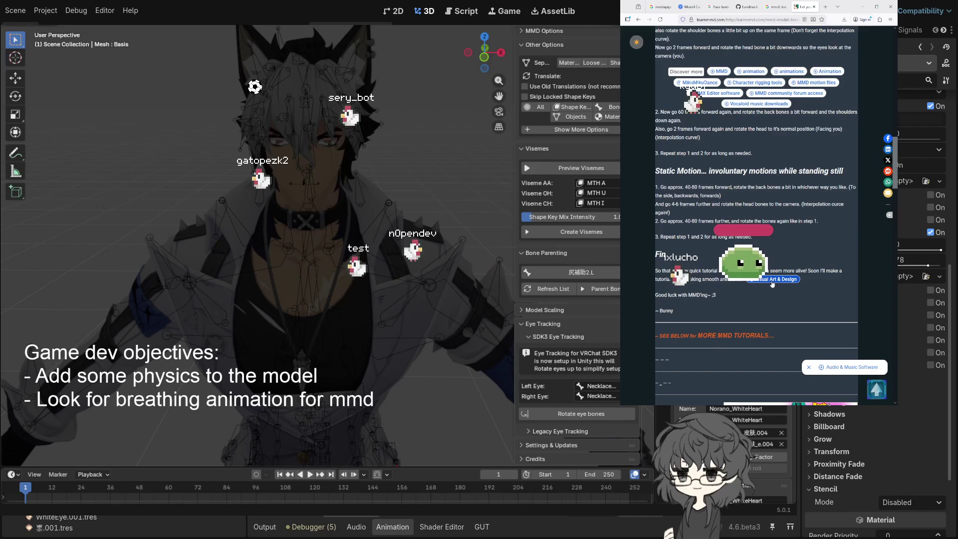
pyautogui.scroll(2, 696, 187)
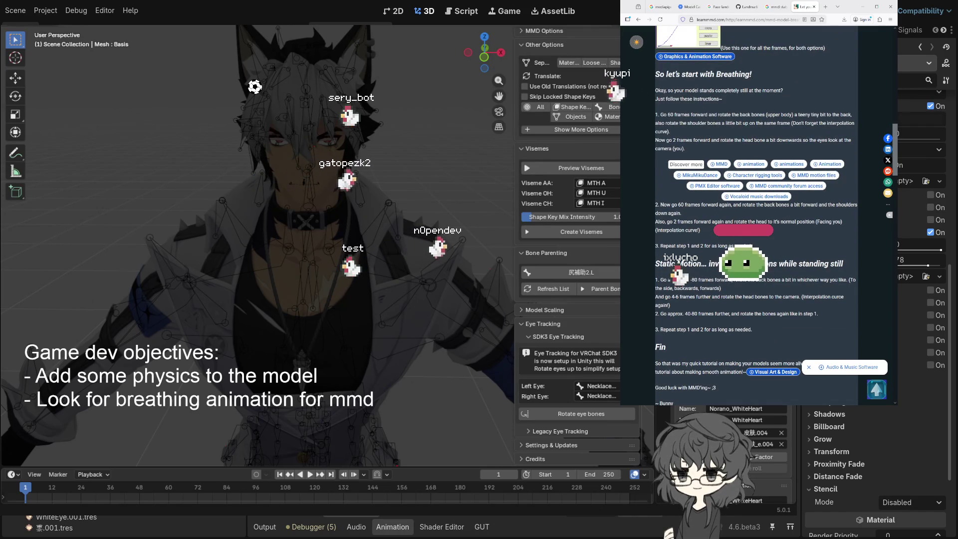
pyautogui.scroll(-4, 696, 258)
pyautogui.scroll(-1, 696, 257)
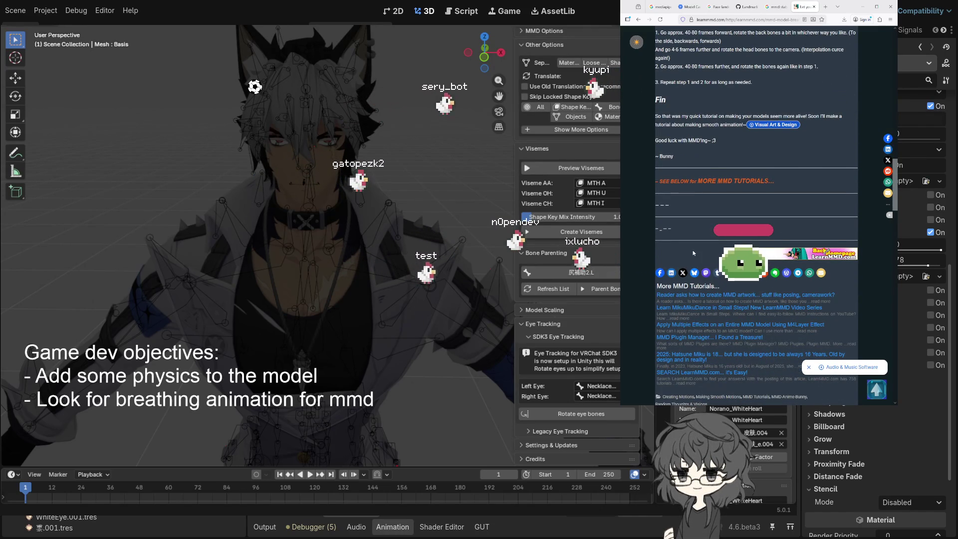
pyautogui.scroll(1, 693, 254)
pyautogui.scroll(-5, 693, 253)
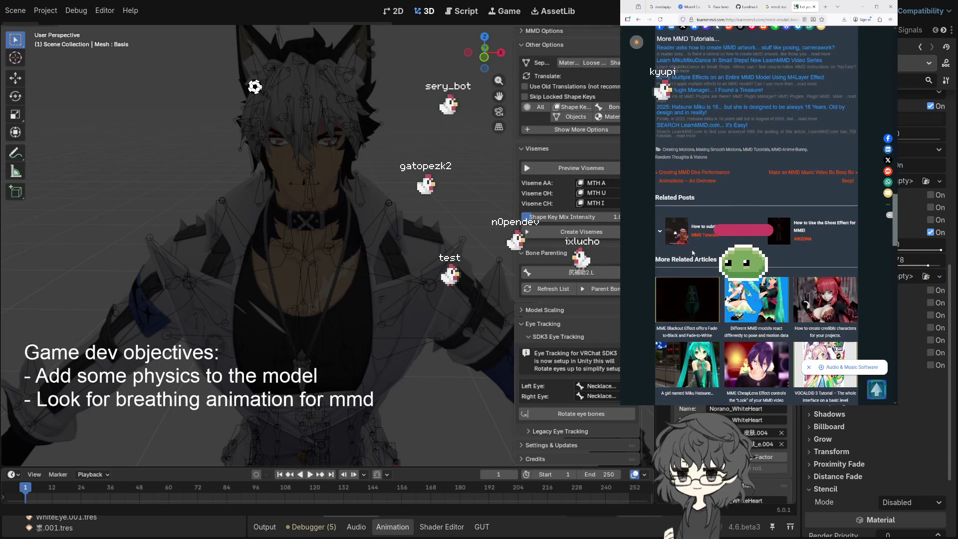
pyautogui.scroll(-2, 692, 253)
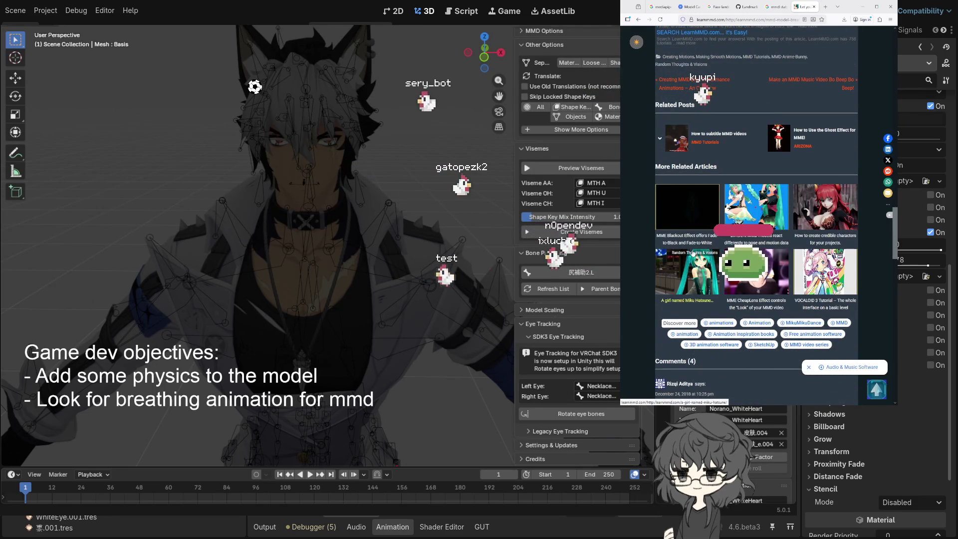
pyautogui.scroll(-3, 693, 253)
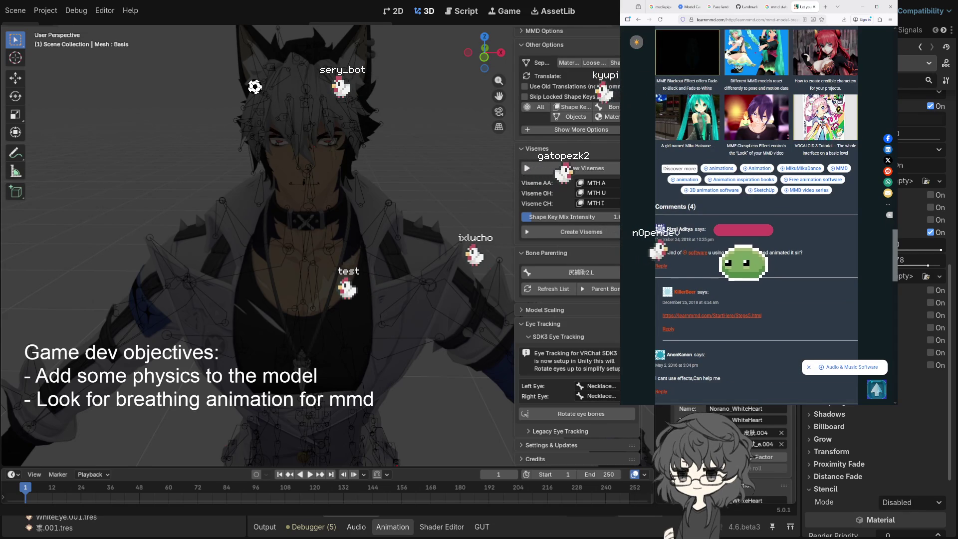
pyautogui.scroll(-1, 756, 214)
pyautogui.scroll(-1, 756, 215)
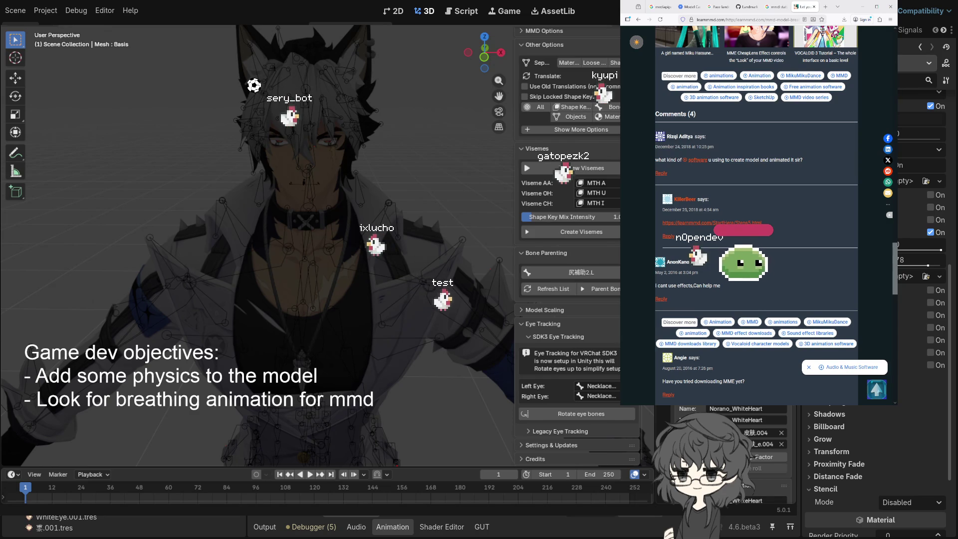
pyautogui.scroll(-3, 756, 215)
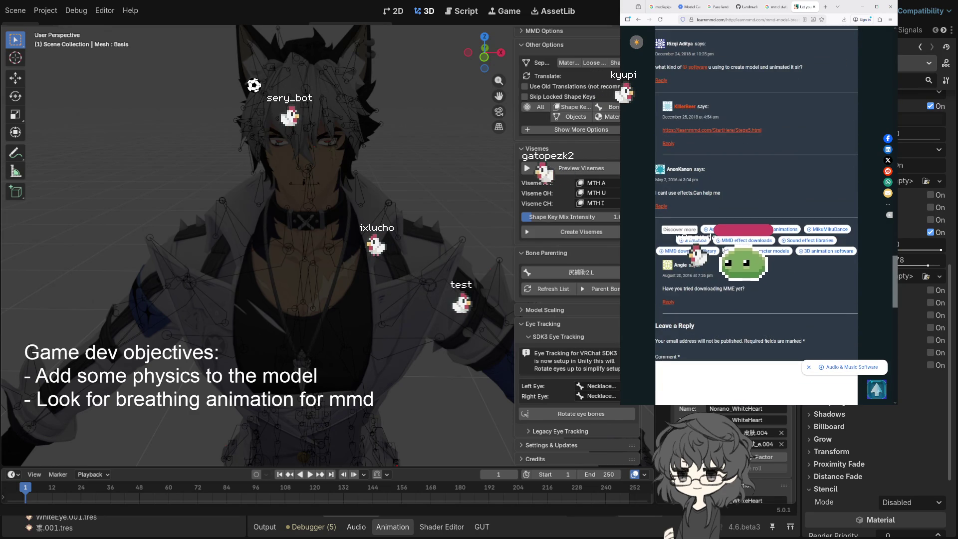
pyautogui.scroll(10, 724, 251)
pyautogui.scroll(10, 719, 248)
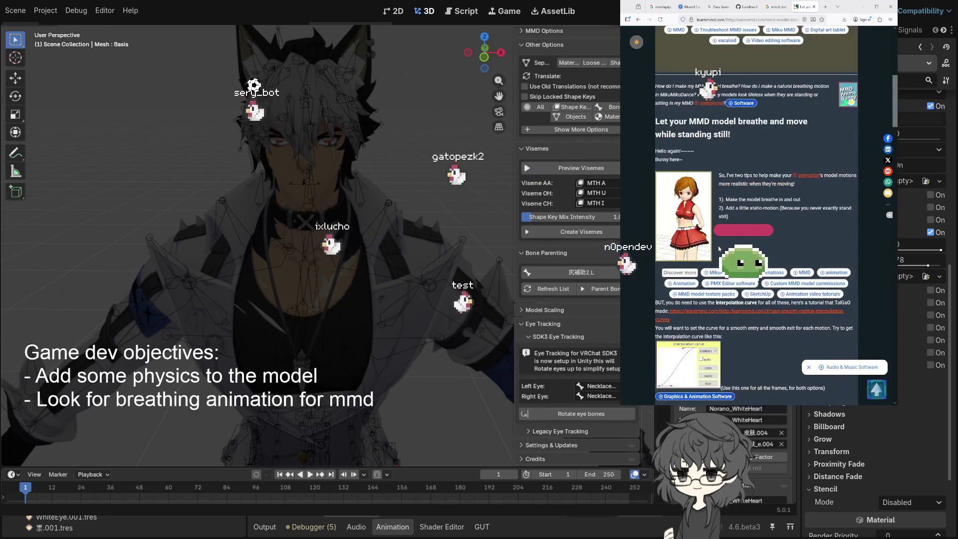
pyautogui.scroll(3, 756, 214)
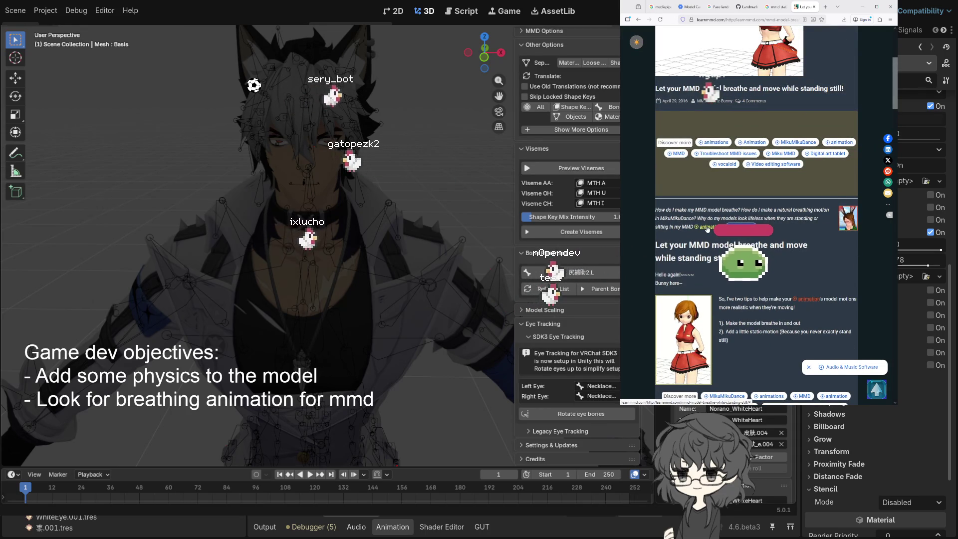
# Step: Search LearnMMD for animation articles, then return to the category page and the Google results tab
pyautogui.click(707, 228)
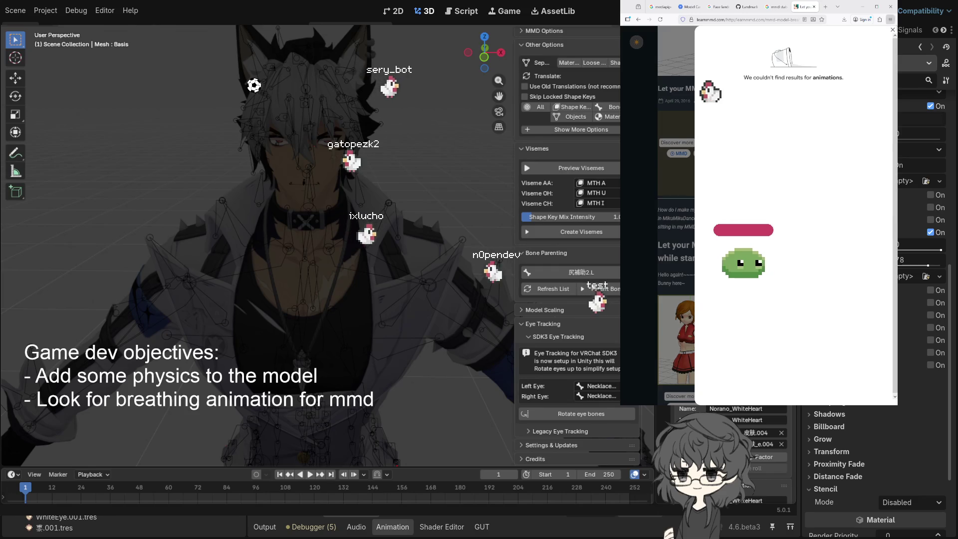
pyautogui.click(891, 30)
pyautogui.scroll(3, 750, 212)
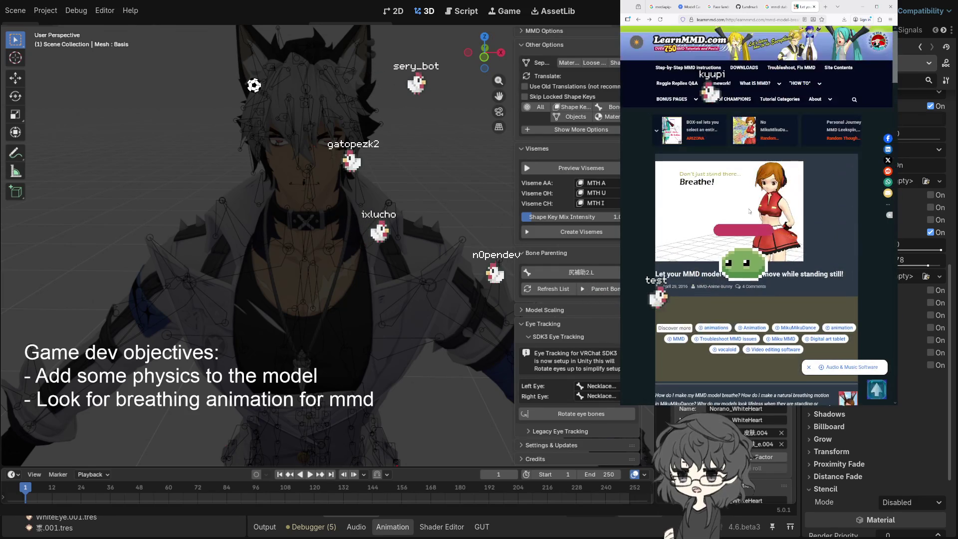
pyautogui.scroll(-3, 748, 211)
pyautogui.scroll(2, 740, 212)
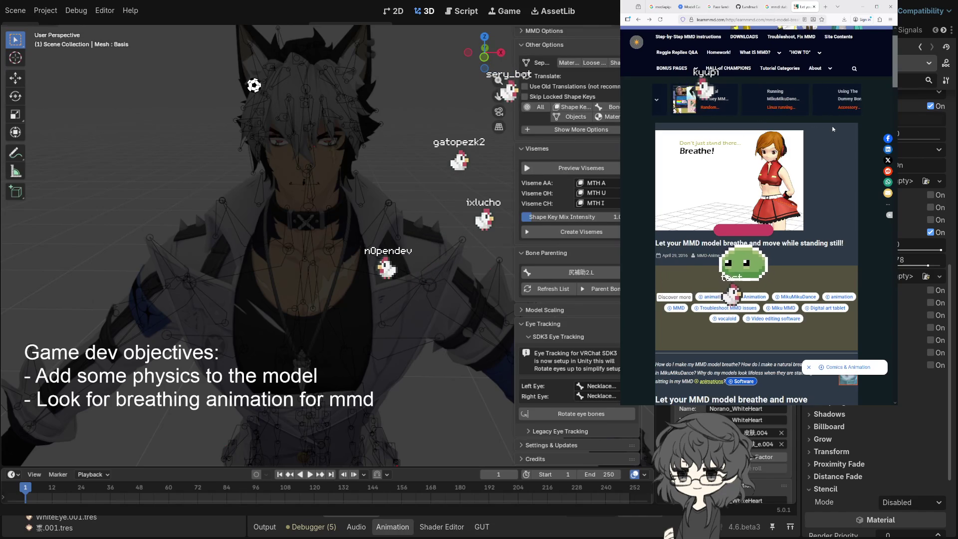
pyautogui.scroll(-4, 828, 127)
pyautogui.click(639, 19)
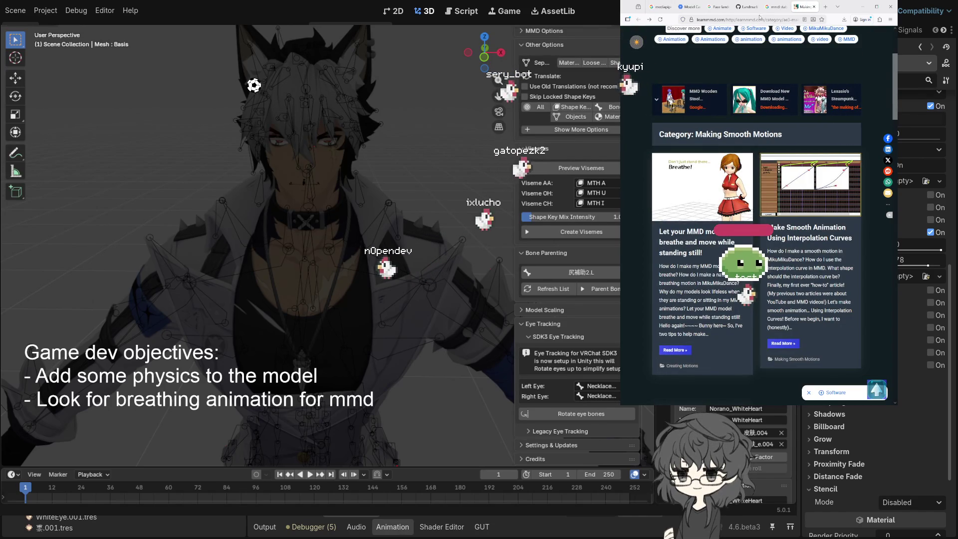
pyautogui.click(771, 7)
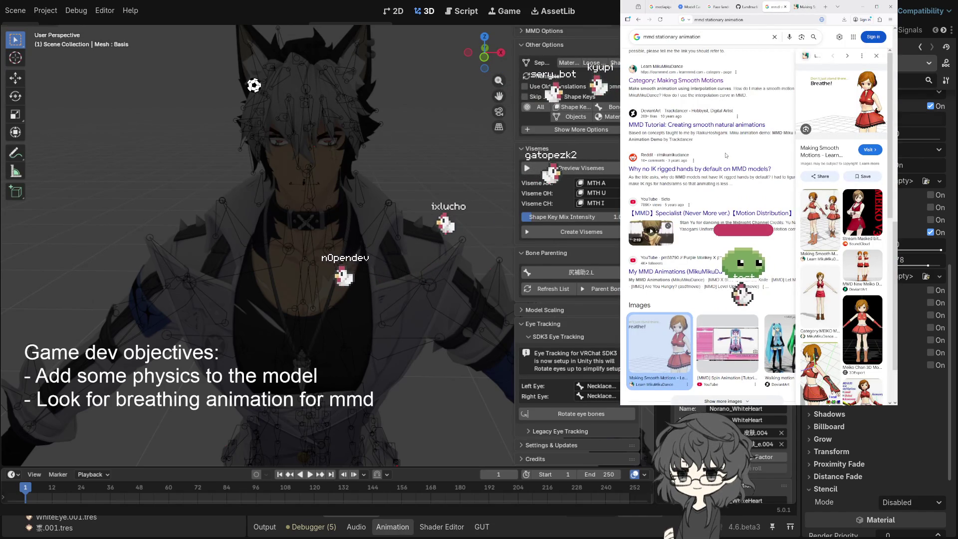
# Step: Open the YouTube 'Realistic Standing (Movement Motion Download)' video and seek back to rewatch it
pyautogui.scroll(-3, 726, 153)
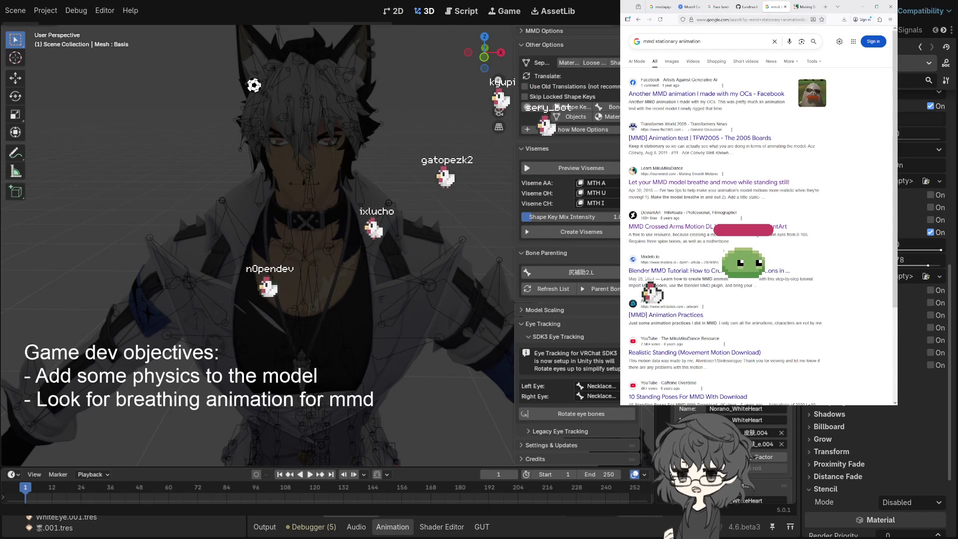
pyautogui.scroll(-3, 763, 213)
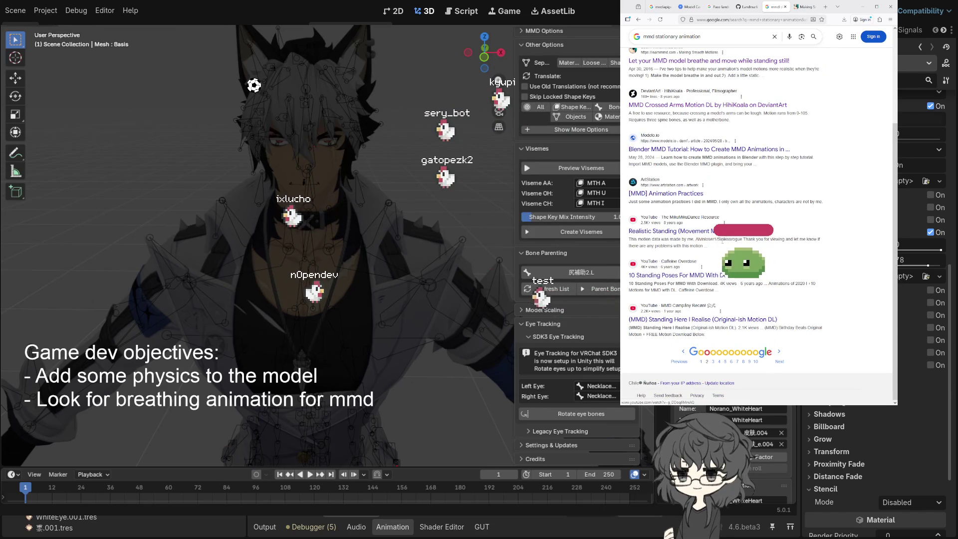
pyautogui.click(669, 230)
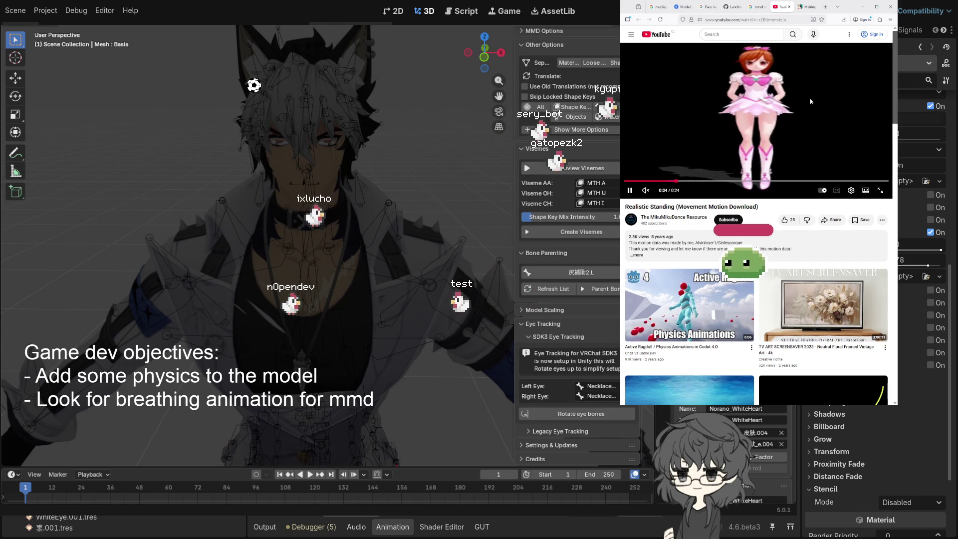
pyautogui.moveTo(773, 104)
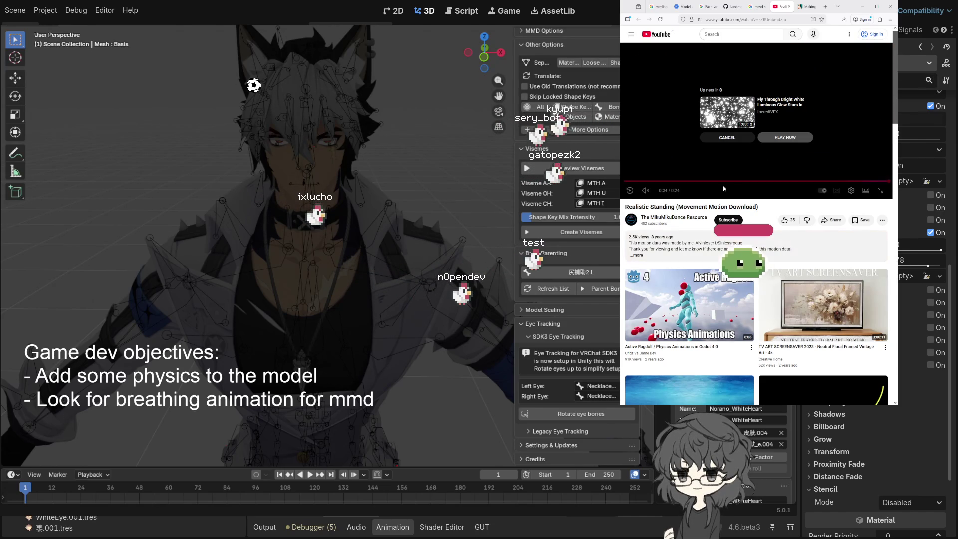
pyautogui.click(863, 181)
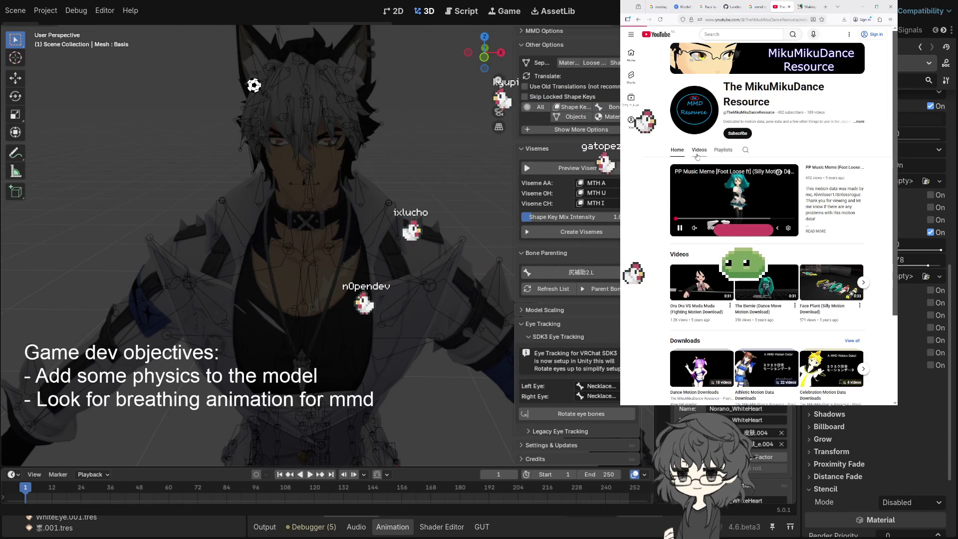
# Step: Open The MikuMikuDance Resource channel's video list and scroll through its motion downloads
pyautogui.click(699, 149)
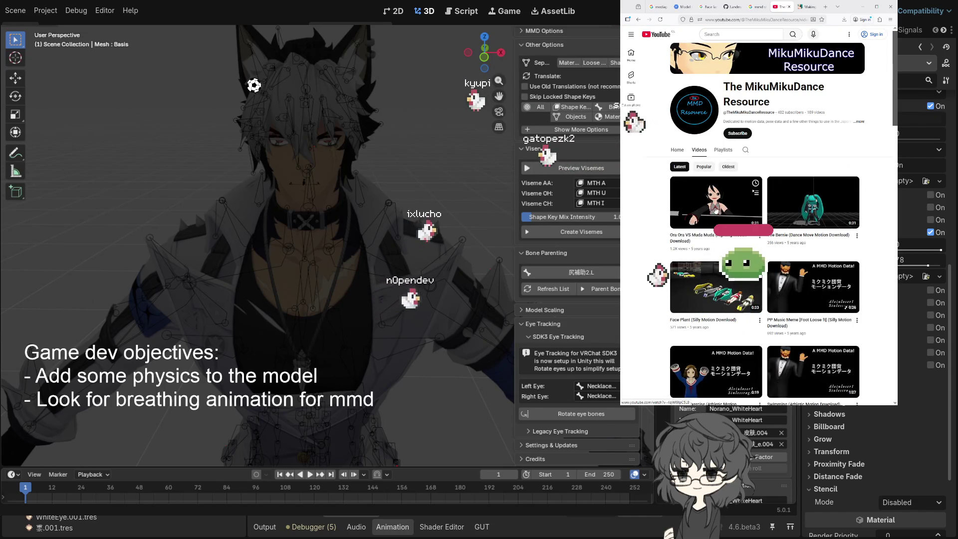
pyautogui.scroll(-3, 730, 200)
pyautogui.scroll(-3, 716, 209)
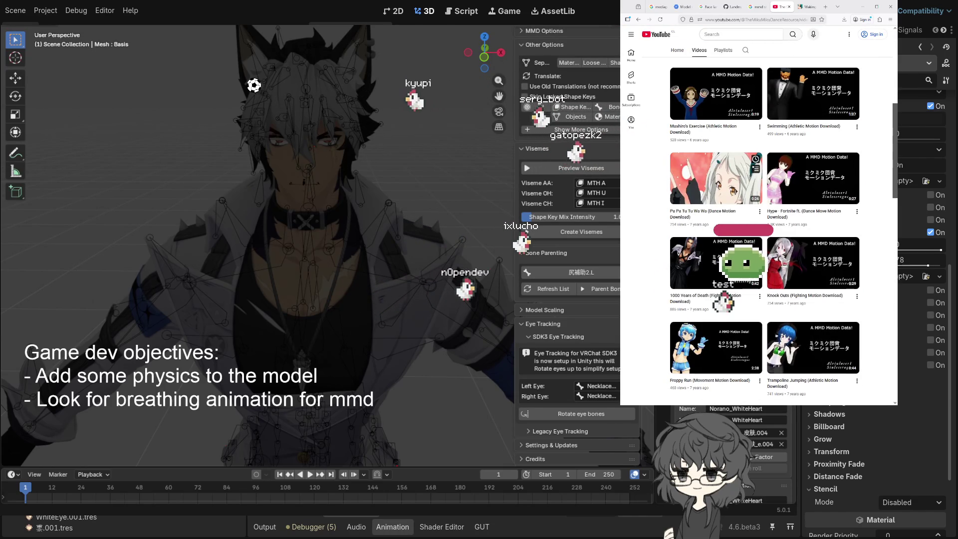
pyautogui.scroll(-3, 715, 220)
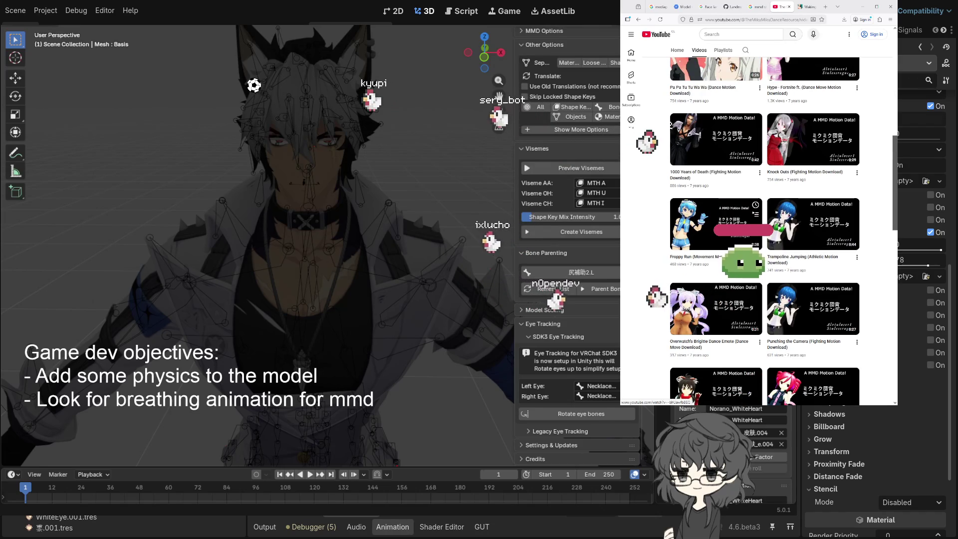
pyautogui.scroll(-2, 763, 225)
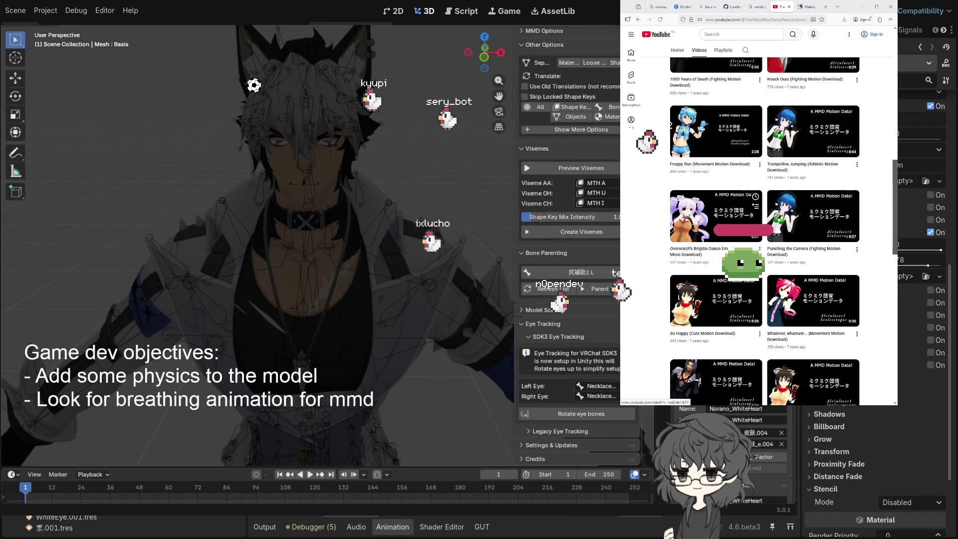
pyautogui.scroll(-3, 734, 214)
pyautogui.scroll(-3, 733, 214)
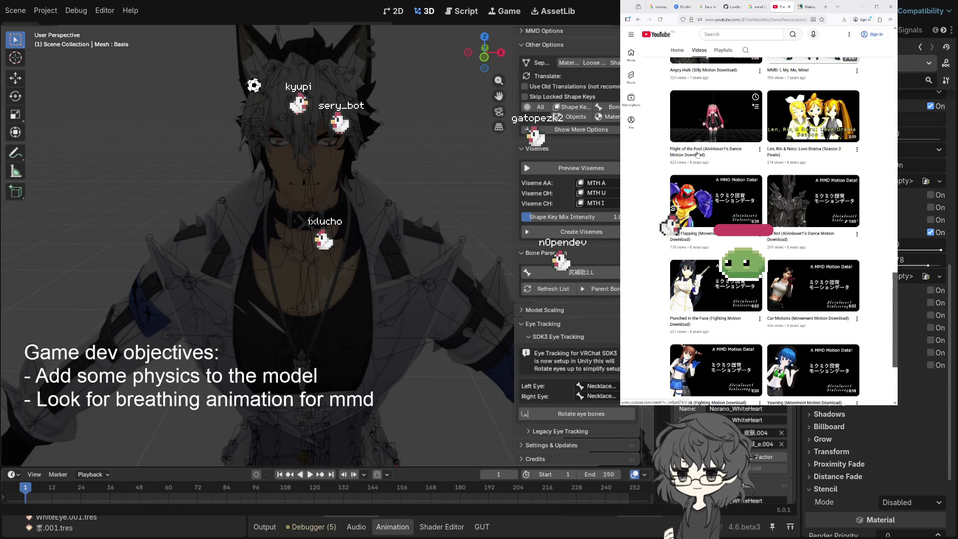
pyautogui.scroll(-3, 698, 155)
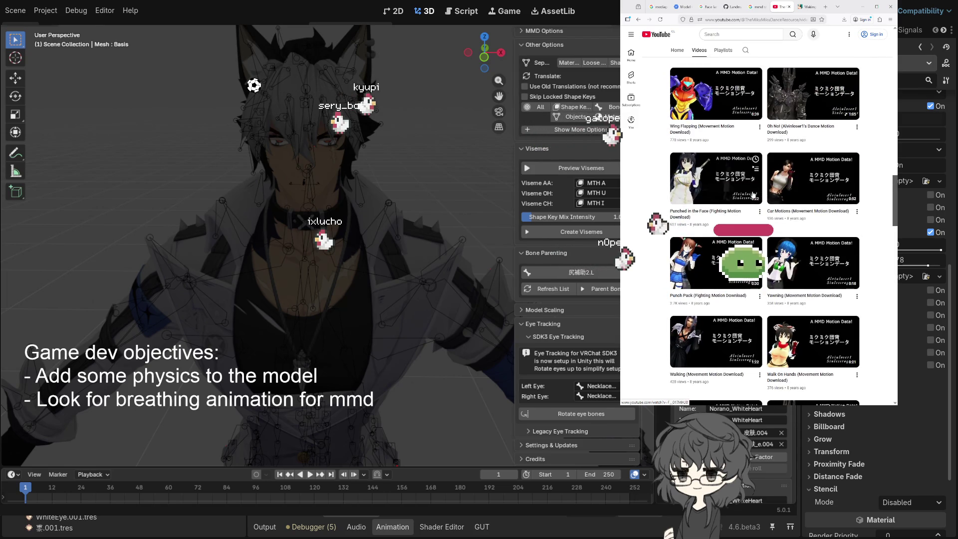
pyautogui.scroll(-2, 753, 195)
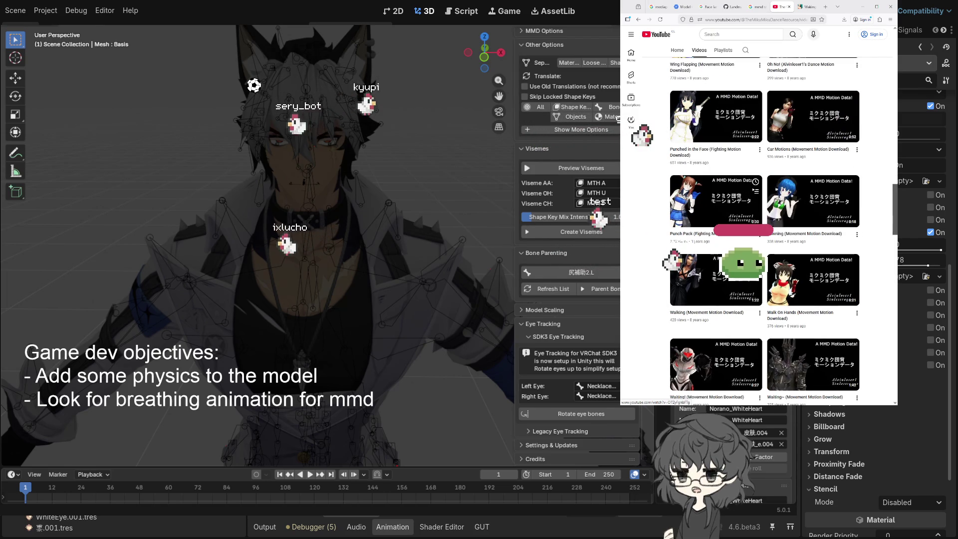
# Step: Preview motion thumbnails further down and open the Tip Toe (Movement Motion Download) video
pyautogui.moveTo(803, 201)
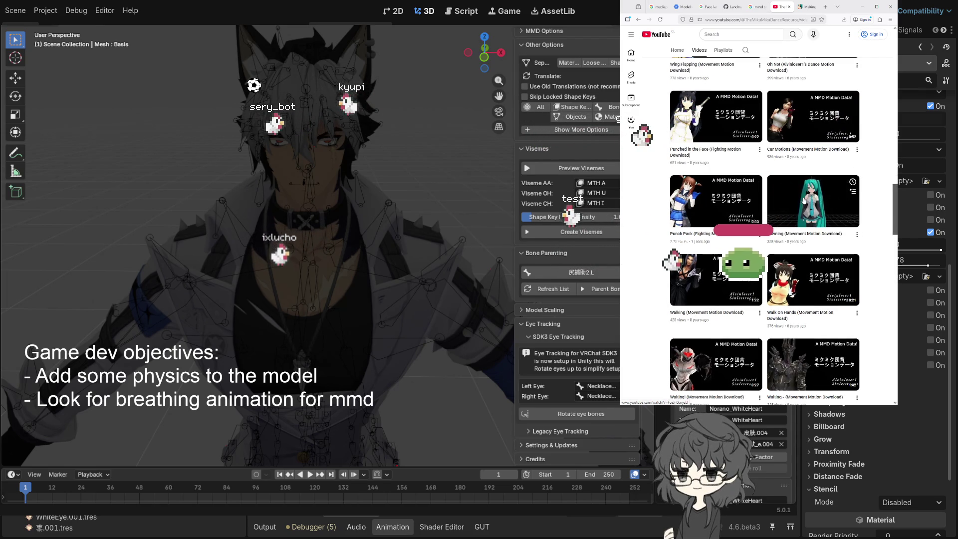
pyautogui.moveTo(715, 135)
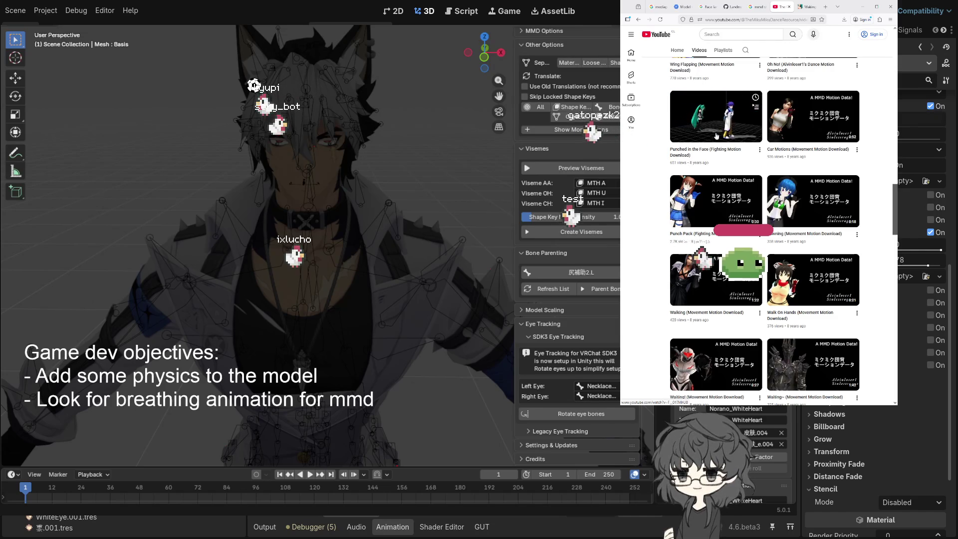
pyautogui.scroll(-3, 728, 130)
pyautogui.moveTo(814, 179)
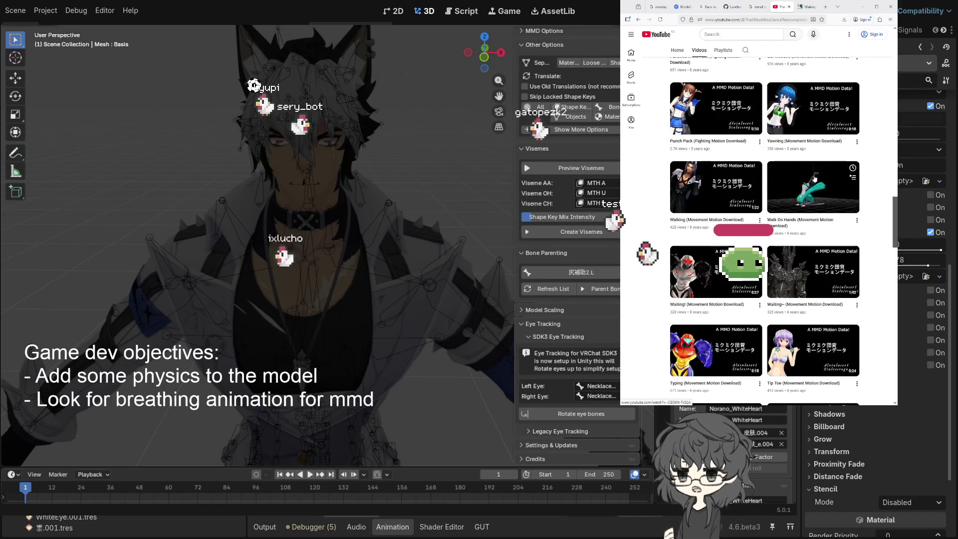
pyautogui.scroll(-2, 714, 166)
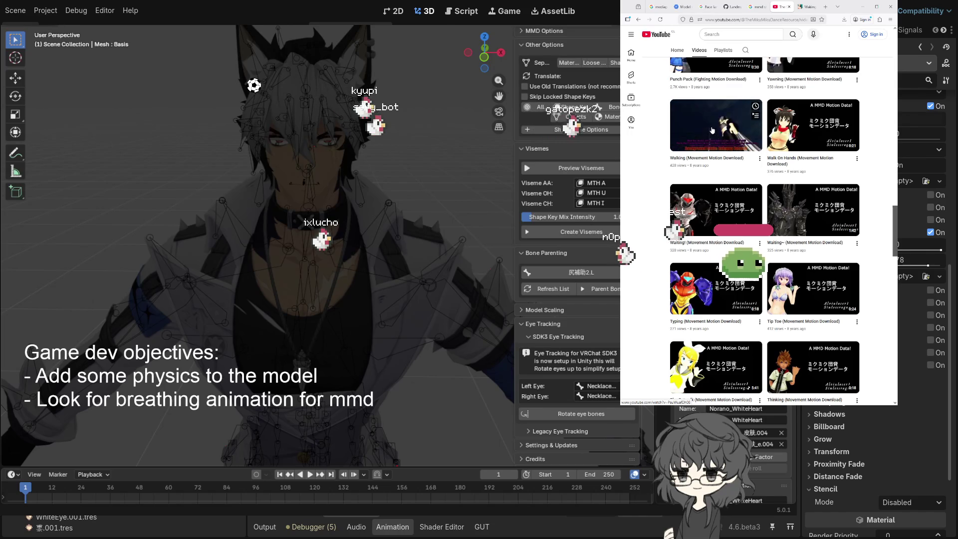
pyautogui.moveTo(718, 209)
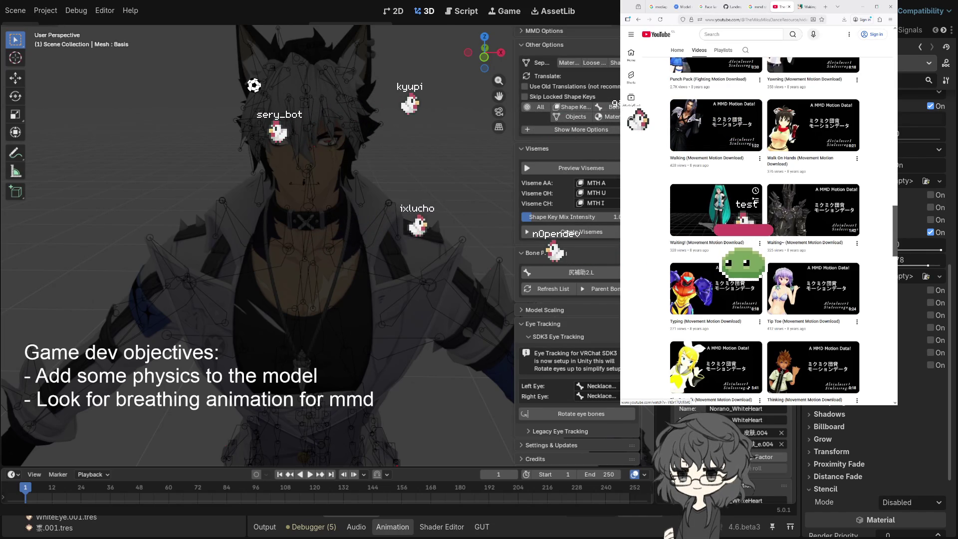
pyautogui.moveTo(833, 229)
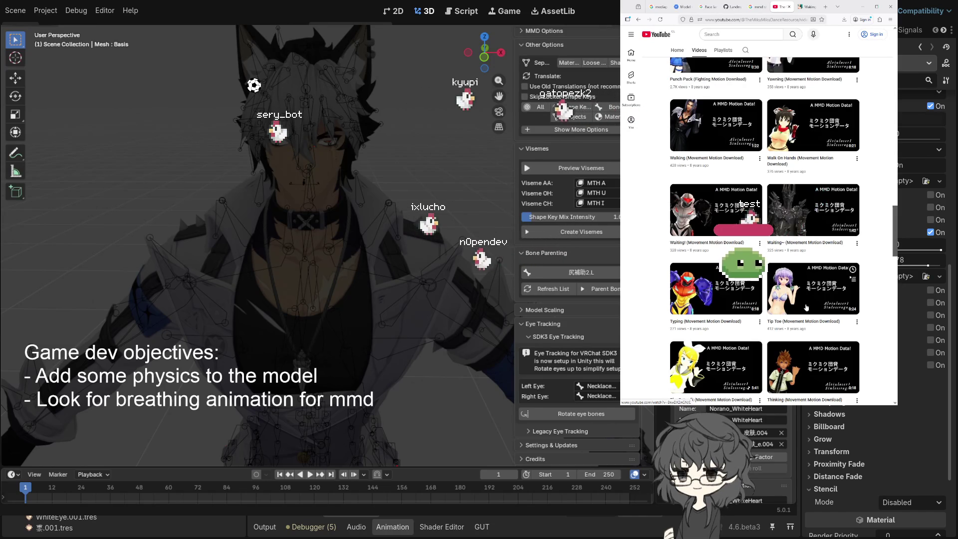
pyautogui.scroll(-2, 804, 290)
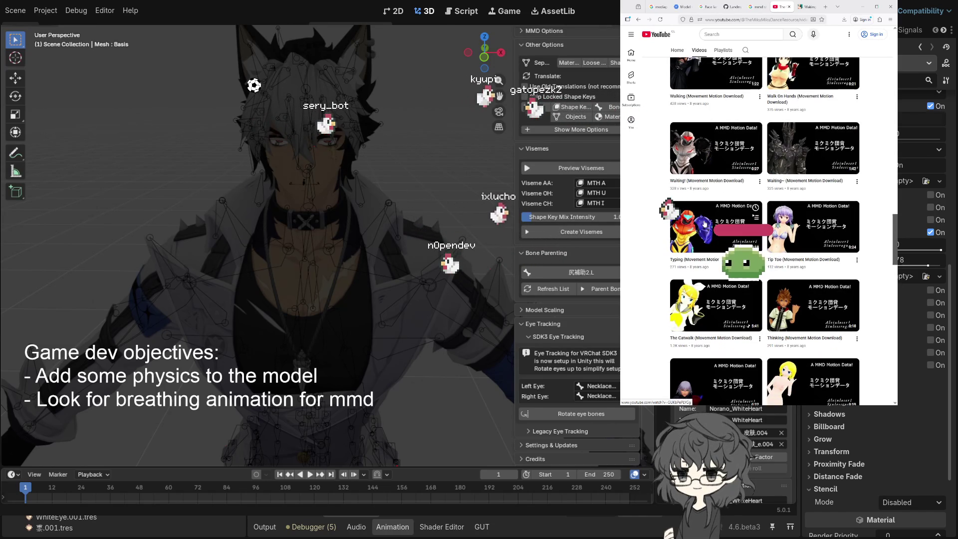
pyautogui.click(830, 229)
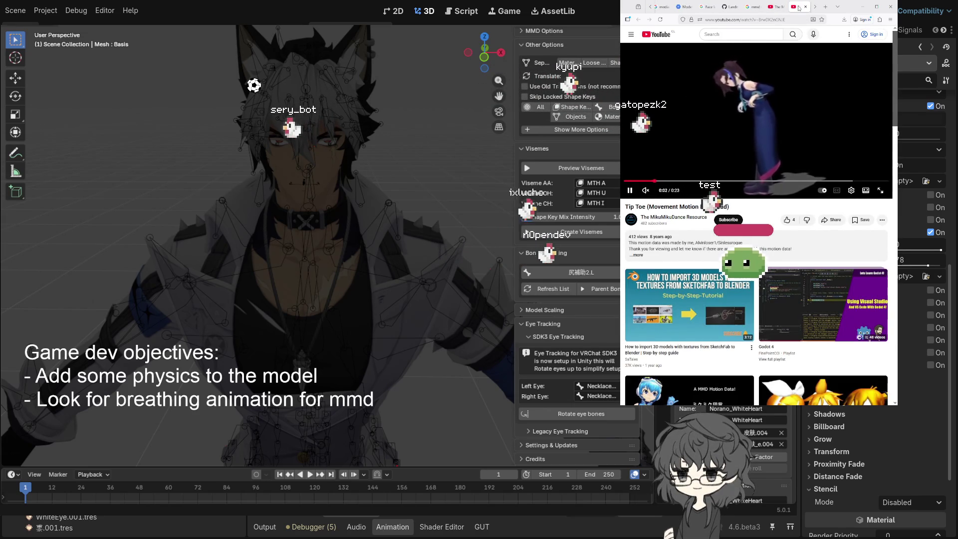
# Step: Go back to the channel's video list and open The Catwalk (Movement Motion Download) video
pyautogui.hotkey('alt', 'Left')
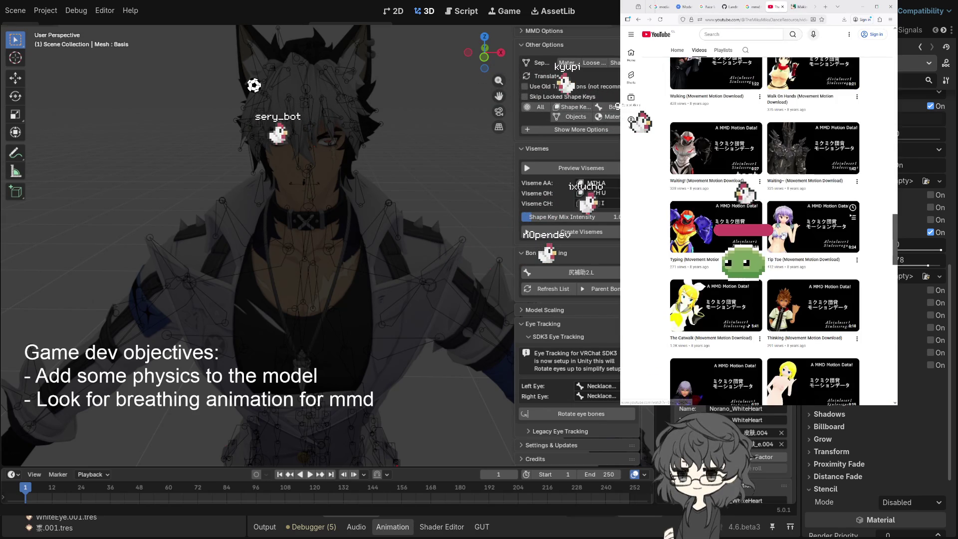
pyautogui.scroll(-2, 763, 229)
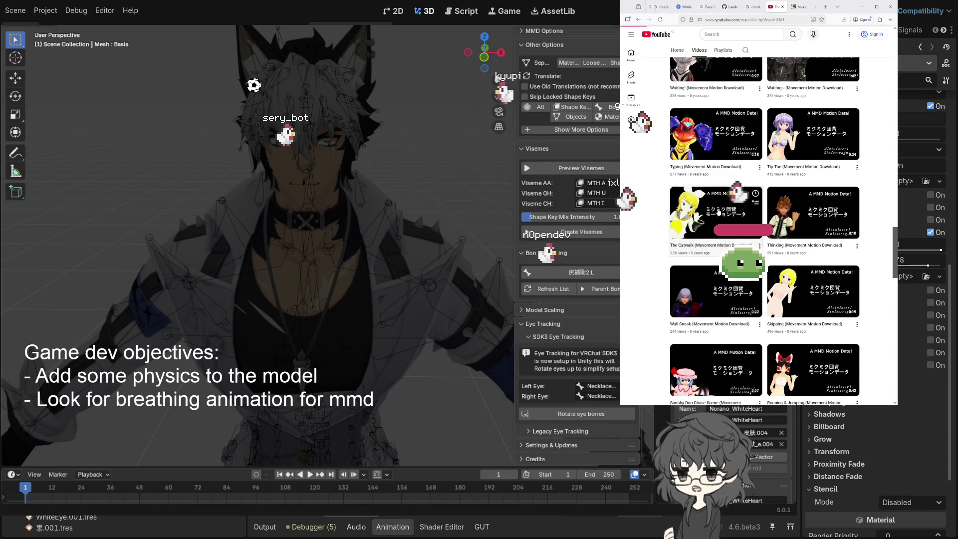
pyautogui.click(718, 211)
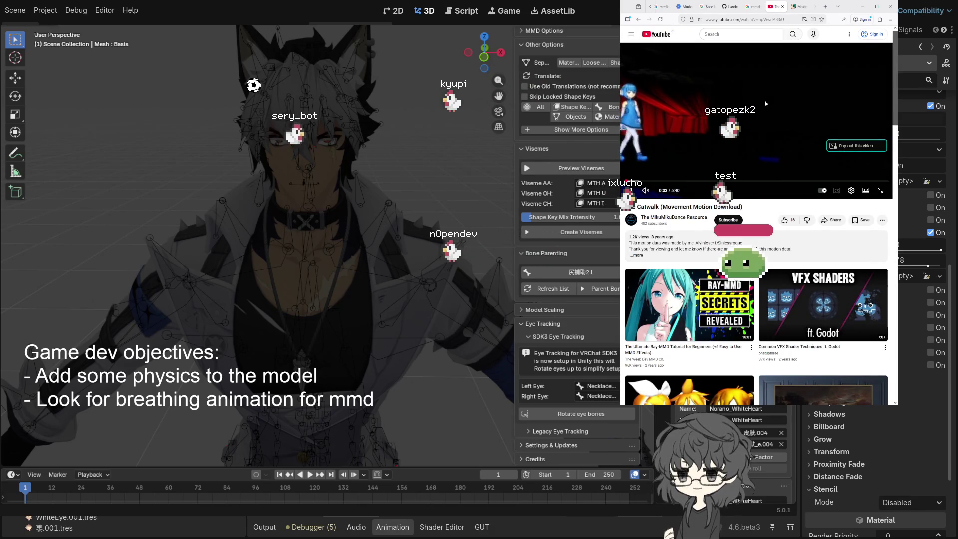
# Step: Close the extra YouTube and Making Smooth Motions tabs to return to the Google results
pyautogui.middleClick(797, 6)
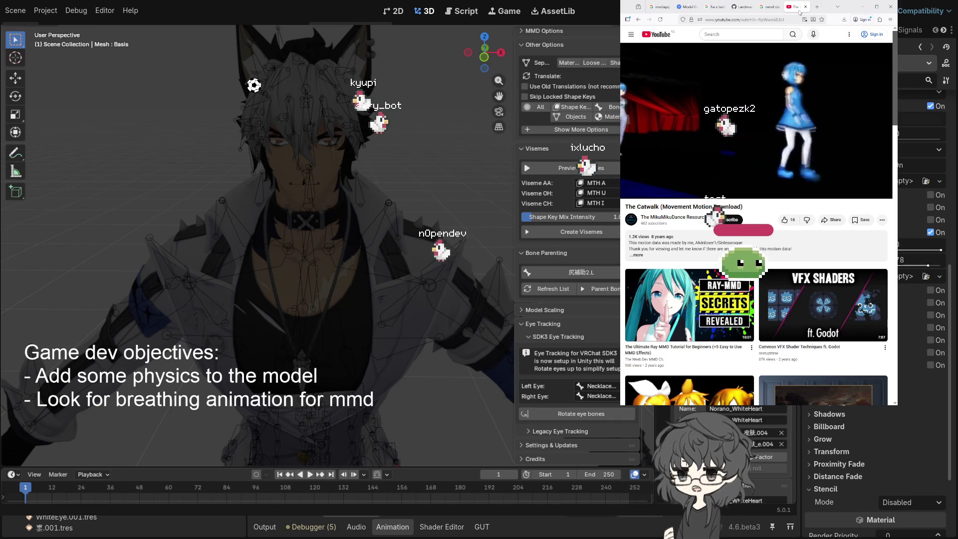
pyautogui.hotkey('ctrl', 'shift', 't')
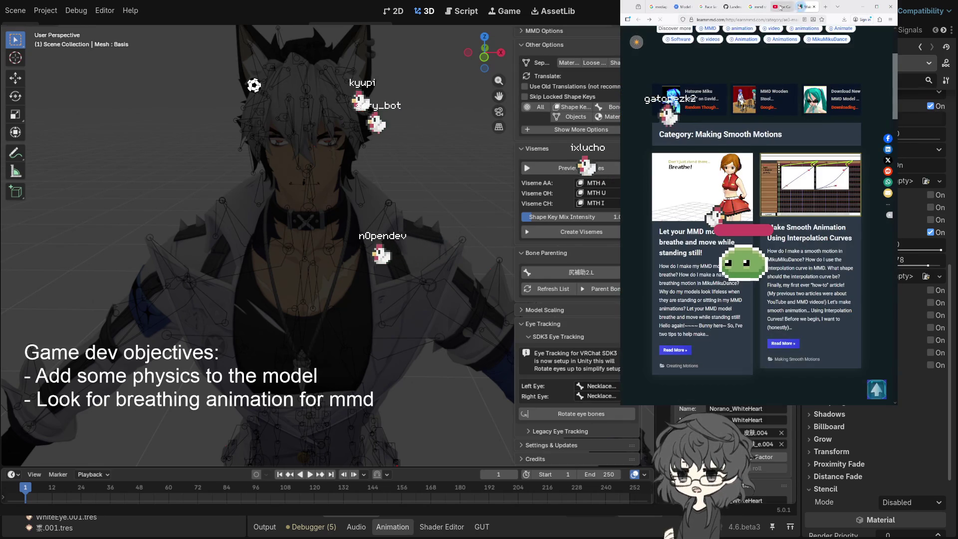
pyautogui.click(783, 7)
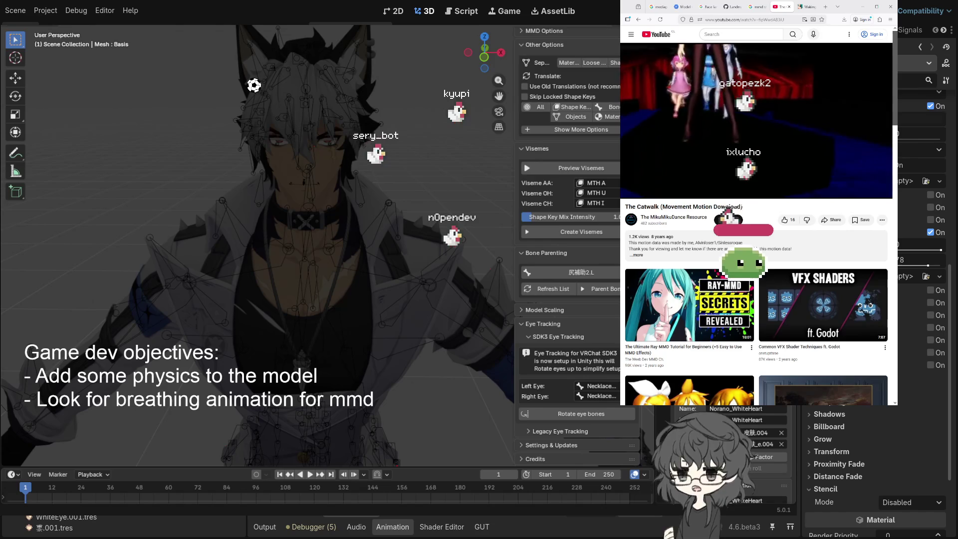
pyautogui.middleClick(775, 9)
pyautogui.middleClick(782, 9)
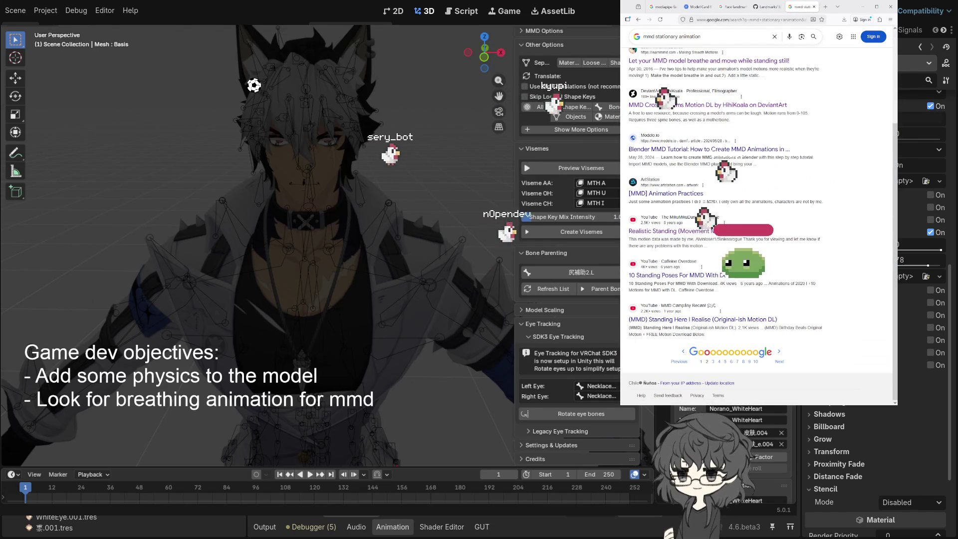
# Step: Preview '10 Standing Poses For MMD', open the next results page, and select the Blender character model
pyautogui.click(709, 276)
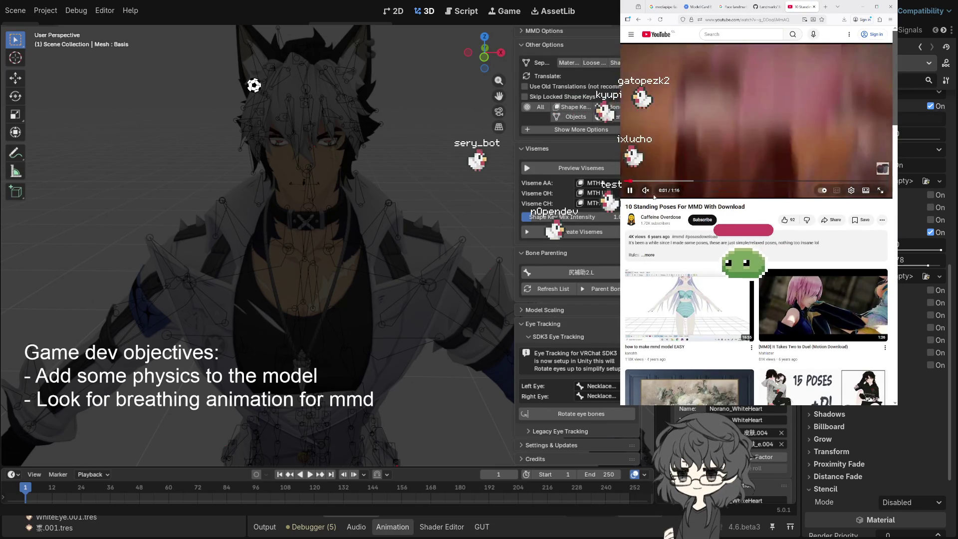
pyautogui.click(669, 180)
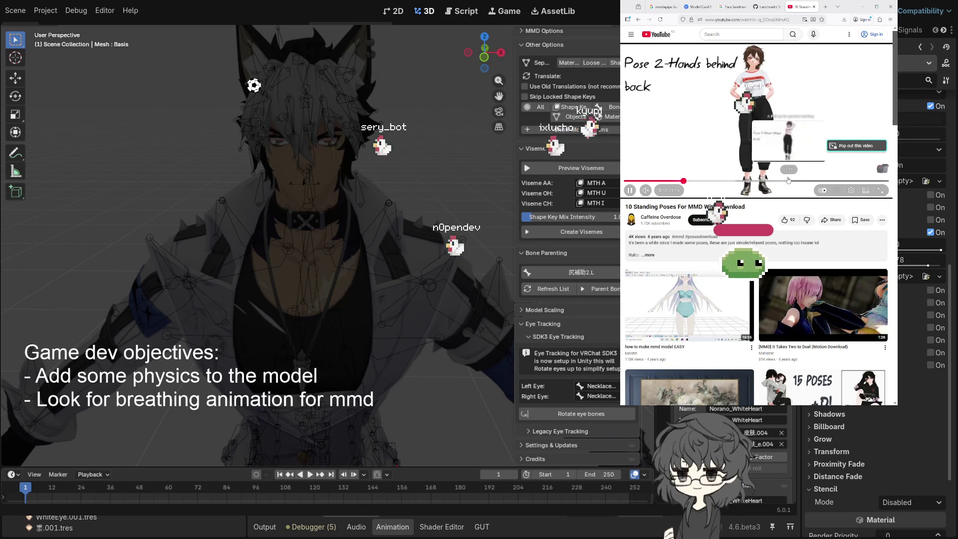
pyautogui.click(638, 20)
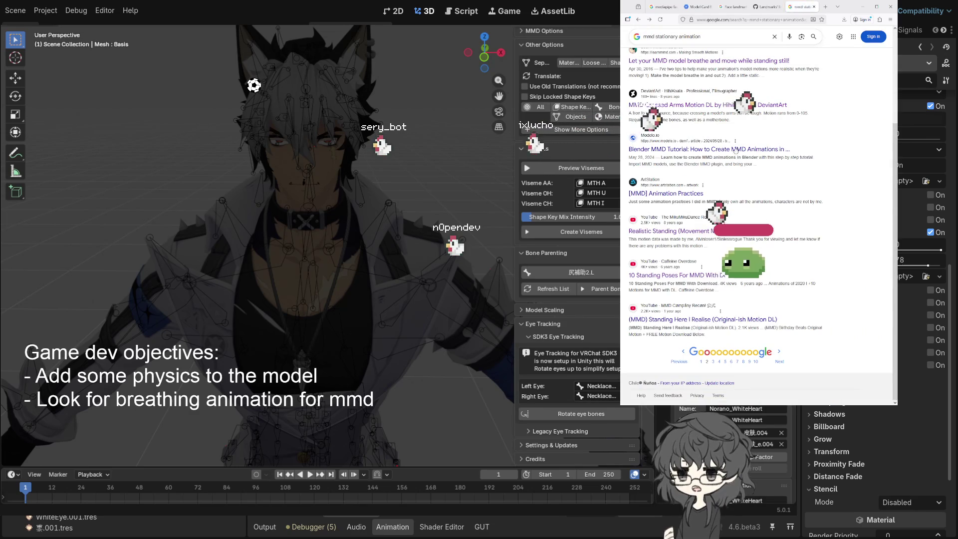
pyautogui.click(775, 361)
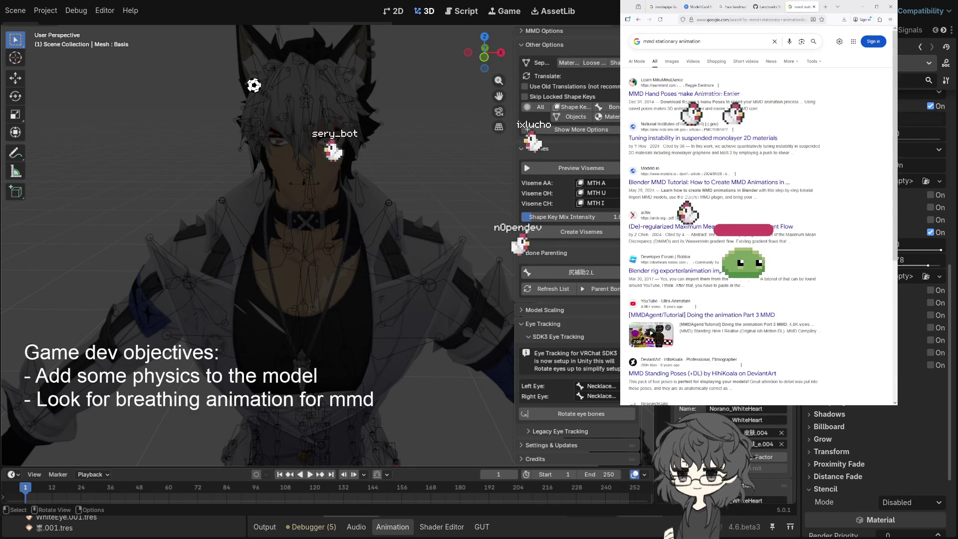
pyautogui.click(163, 271)
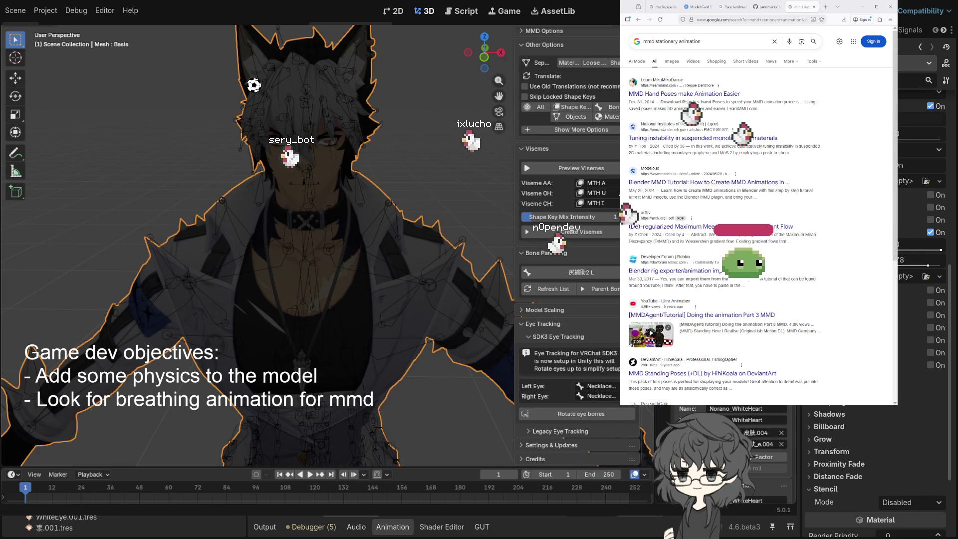
# Step: Put Blender away and close the Google search results tab
pyautogui.hotkey('alt', 'Tab')
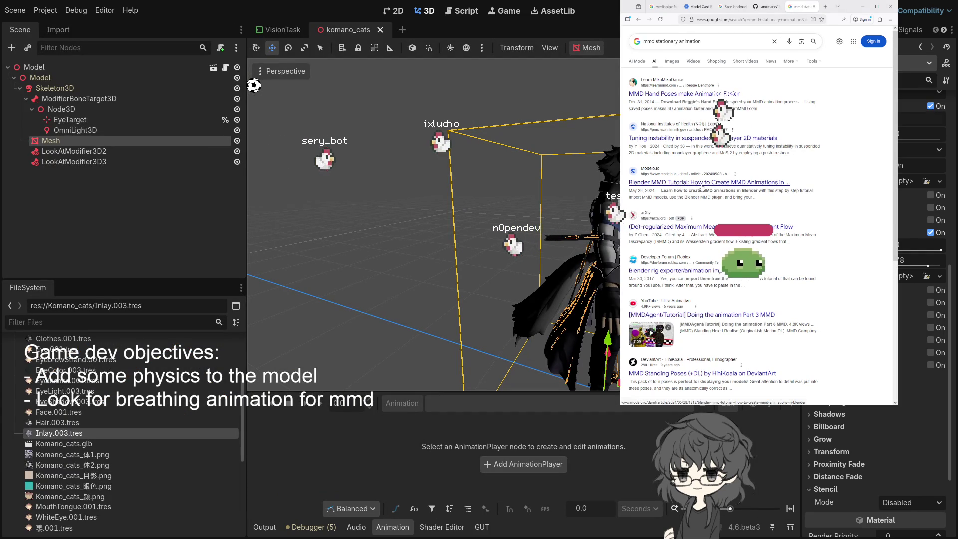
pyautogui.scroll(-1, 701, 188)
pyautogui.scroll(-3, 701, 187)
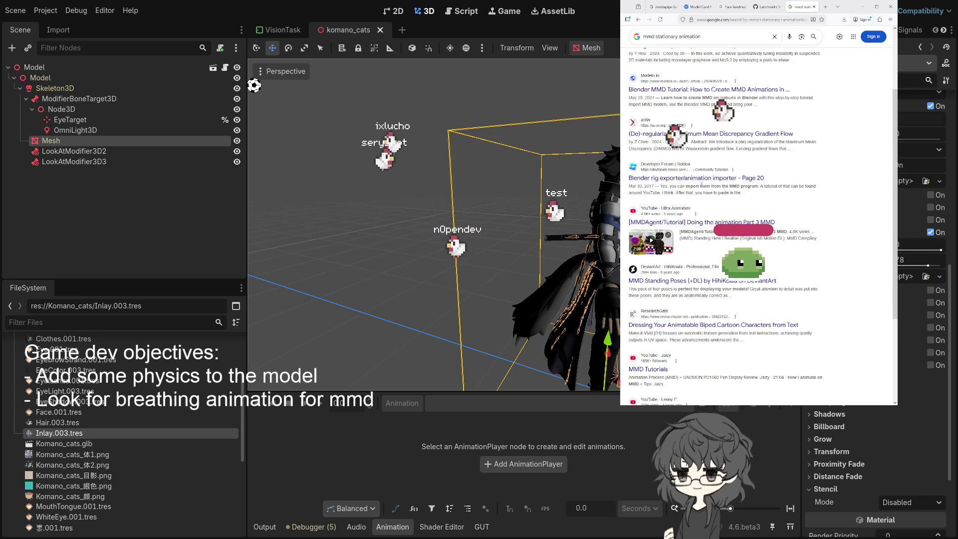
pyautogui.scroll(-4, 702, 185)
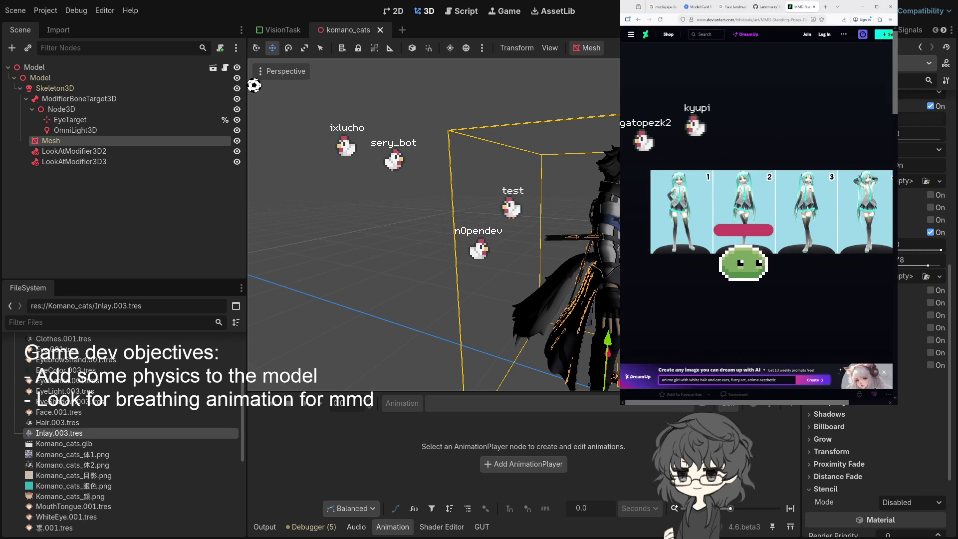
pyautogui.hotkey('alt', 'Left')
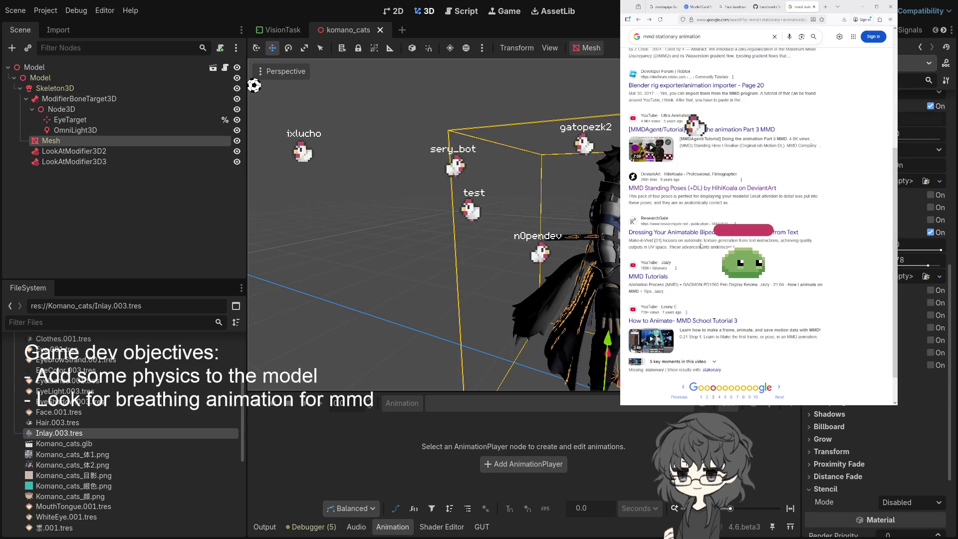
pyautogui.scroll(-2, 774, 363)
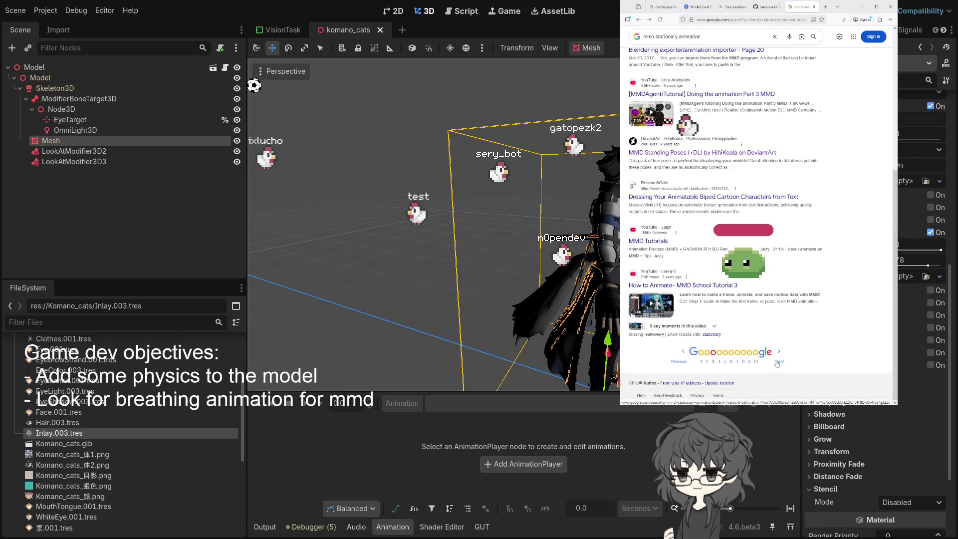
pyautogui.click(777, 362)
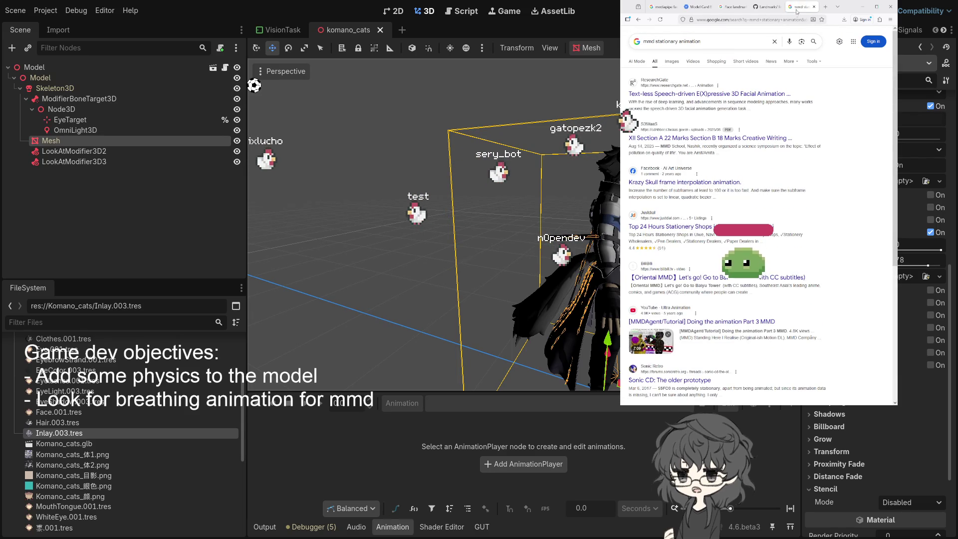
pyautogui.hotkey('ctrl', 'w')
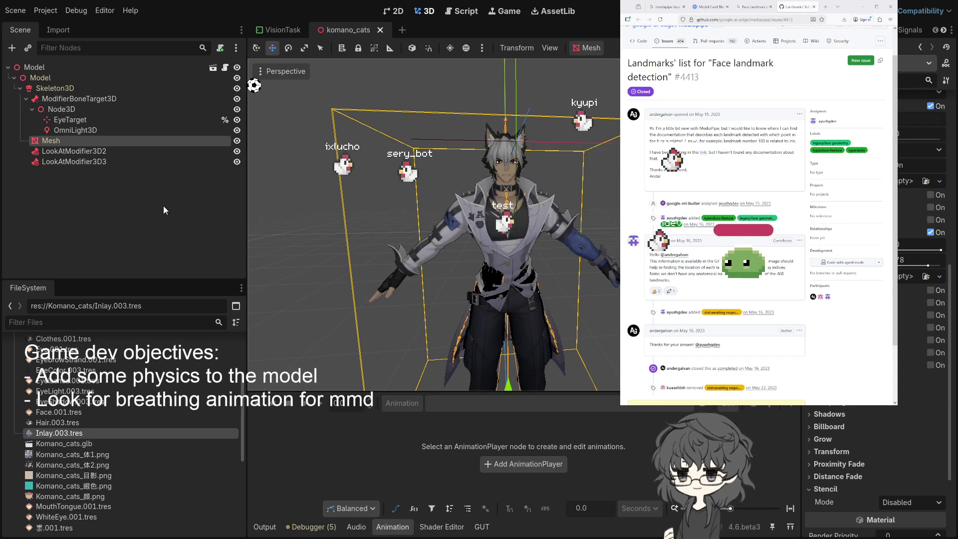
# Step: Select the OmniLight3D node, then the root Model node in the Scene dock
pyautogui.click(79, 130)
pyautogui.click(78, 119)
pyautogui.click(76, 130)
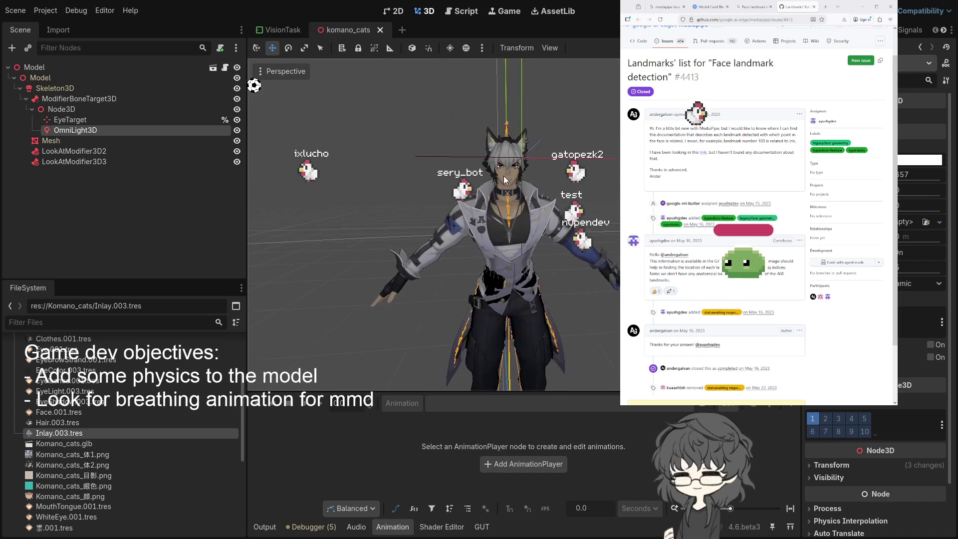
pyautogui.click(58, 87)
pyautogui.click(37, 68)
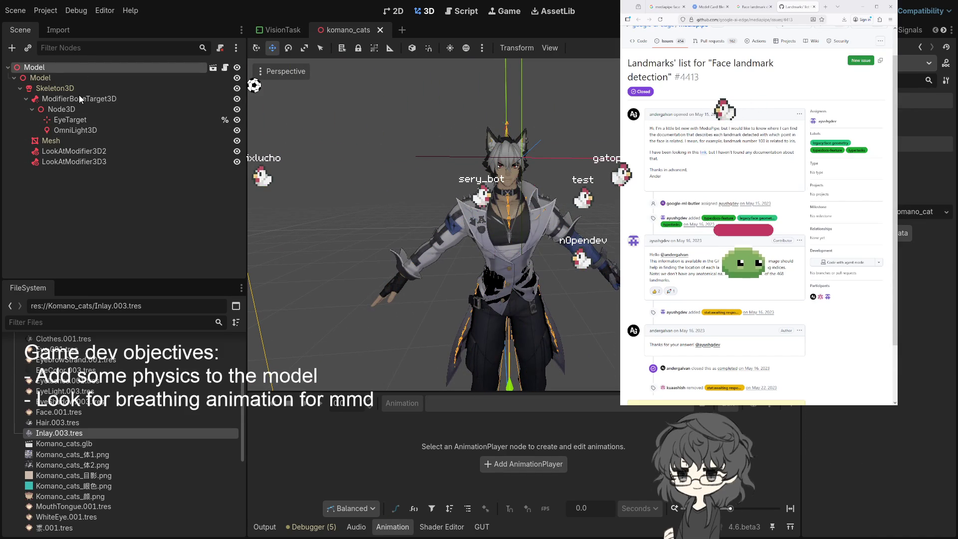
# Step: Rename the AnimationPlayer's new_animation to 'standing' and reselect Skeleton3D
pyautogui.click(50, 88)
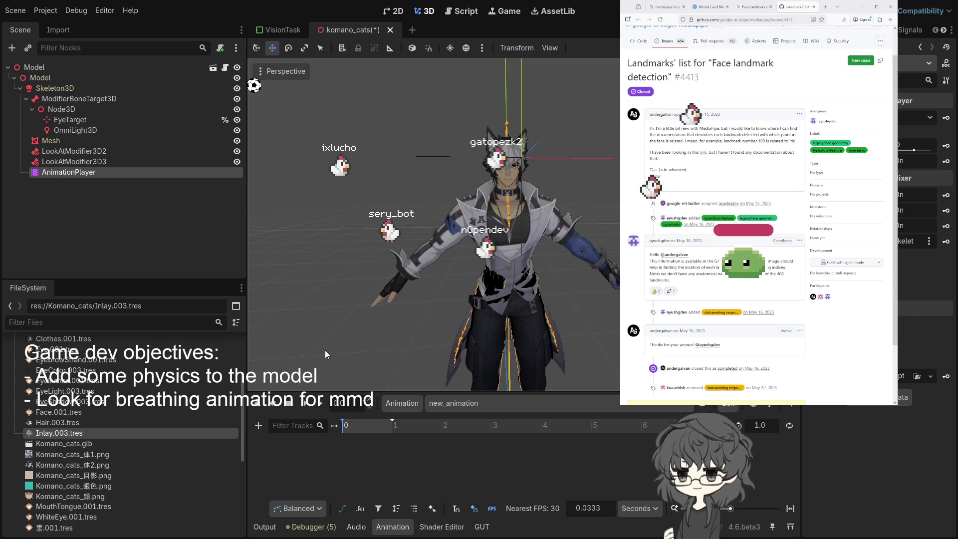
pyautogui.click(449, 403)
pyautogui.click(445, 429)
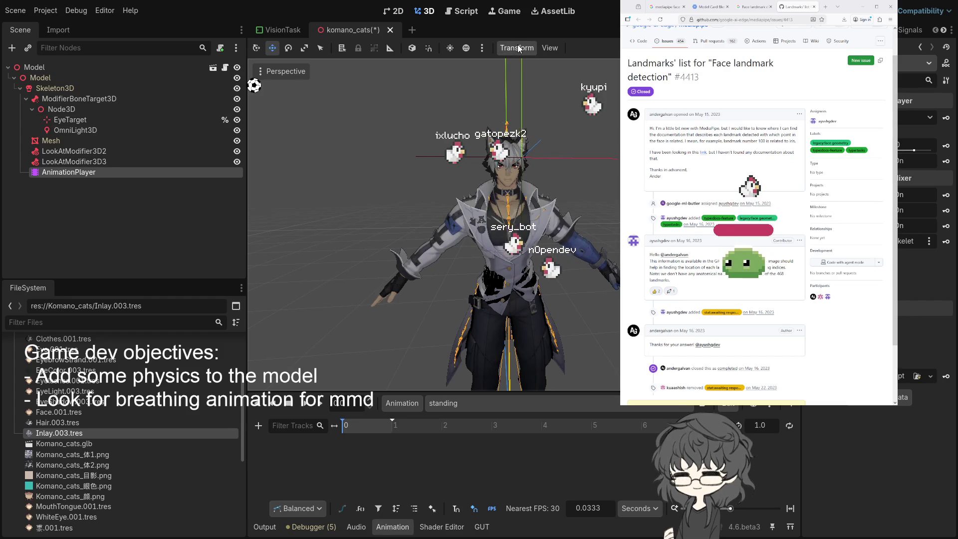
pyautogui.click(79, 87)
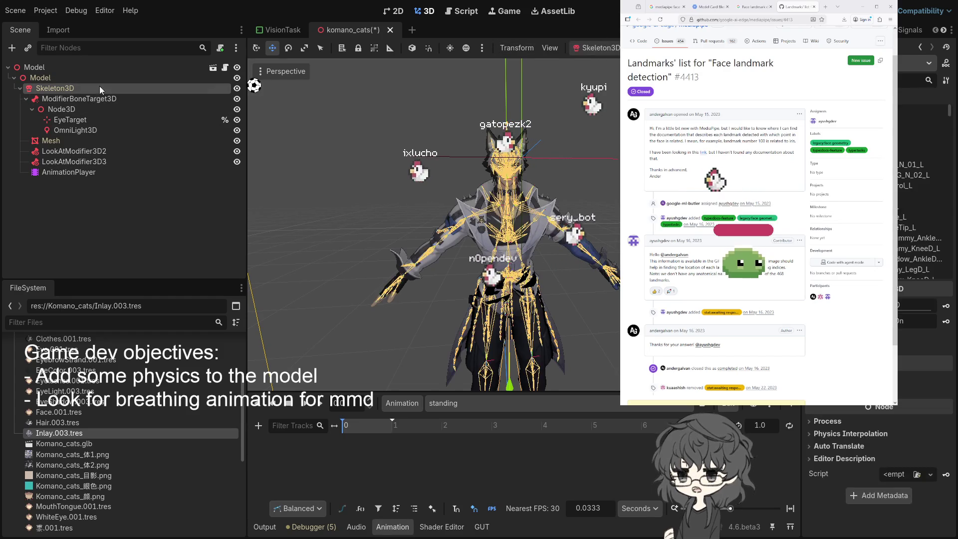
# Step: Select the Mesh node, then ModifierBoneTarget3D, then Skeleton3D
pyautogui.moveTo(558, 154)
pyautogui.mouseDown()
pyautogui.moveTo(474, 154)
pyautogui.moveTo(543, 165)
pyautogui.moveTo(594, 189)
pyautogui.moveTo(585, 187)
pyautogui.mouseUp()
pyautogui.scroll(5, 610, 187)
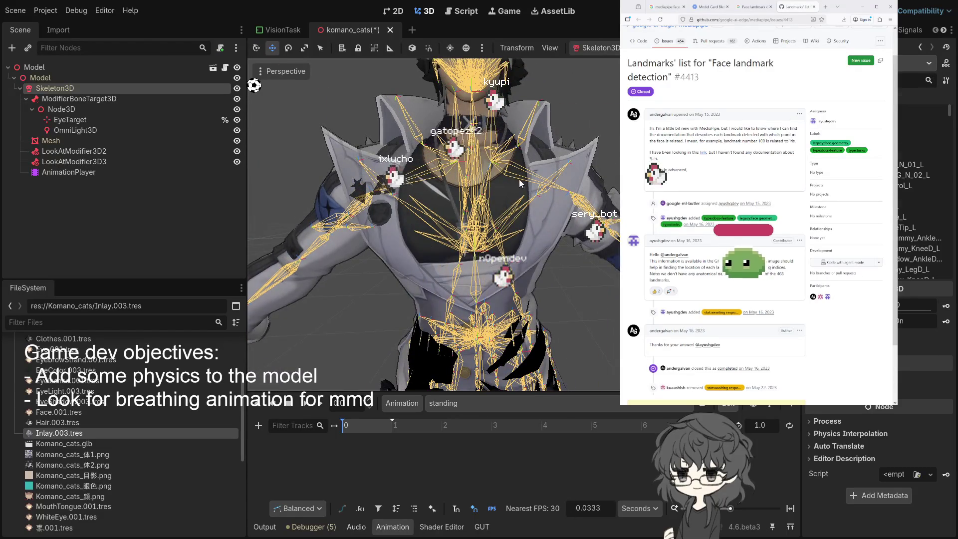
pyautogui.click(474, 250)
pyautogui.scroll(-3, 542, 182)
pyautogui.scroll(-2, 575, 210)
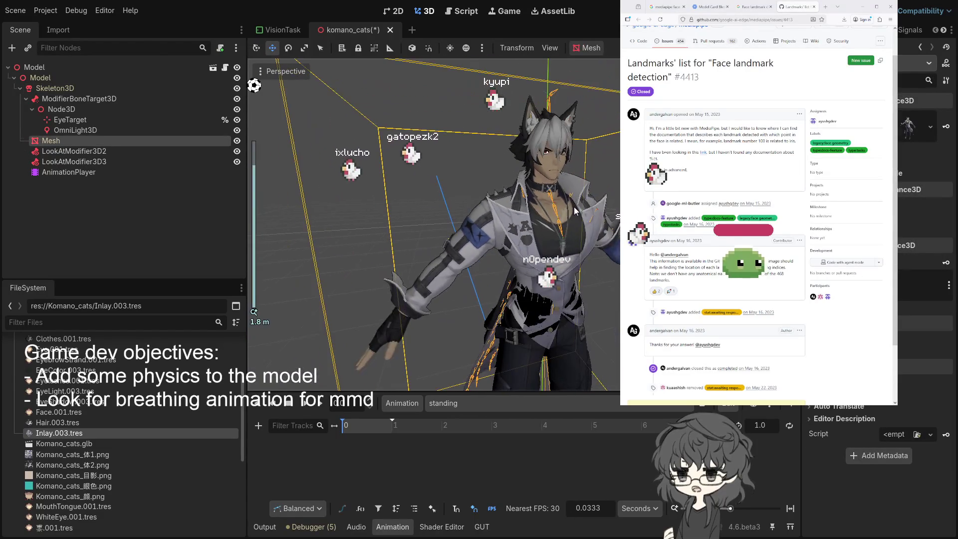
pyautogui.scroll(2, 571, 202)
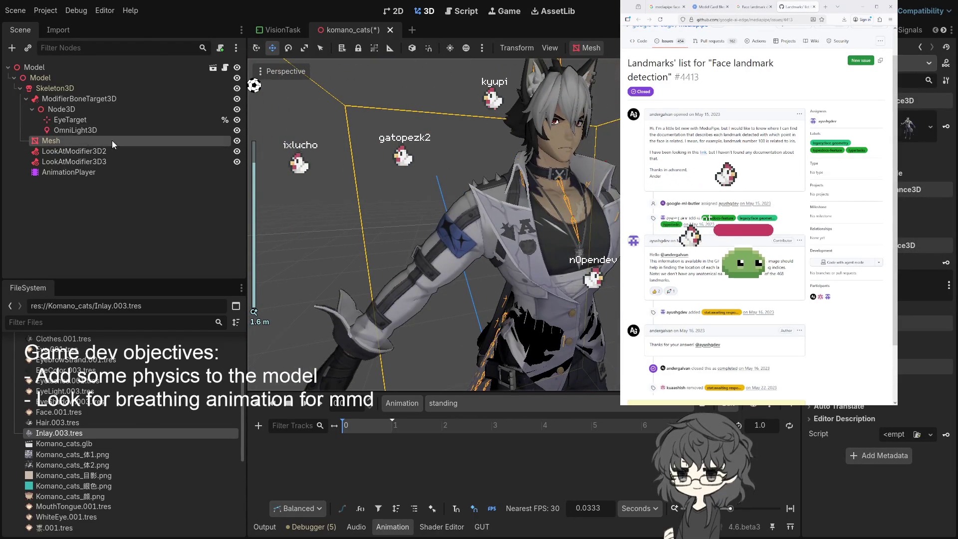
pyautogui.click(95, 99)
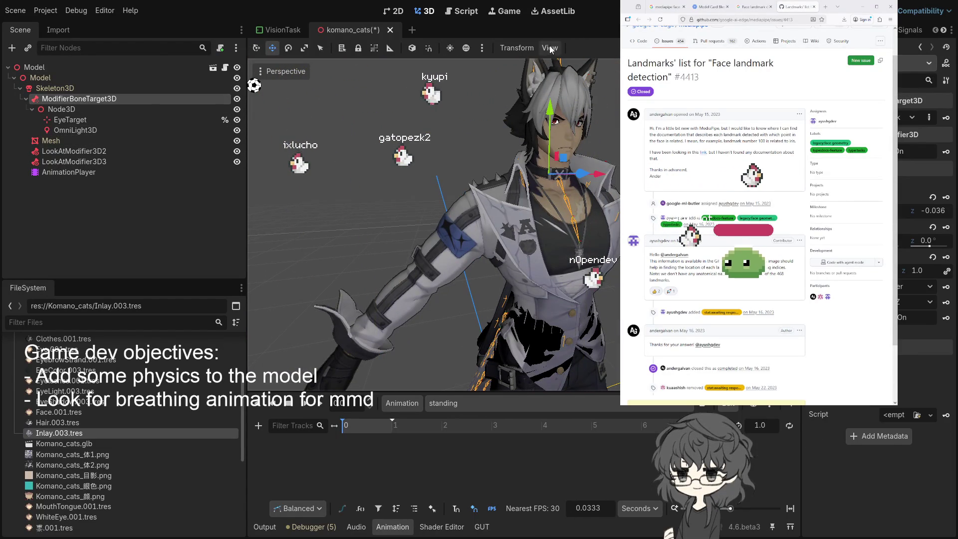
pyautogui.click(68, 90)
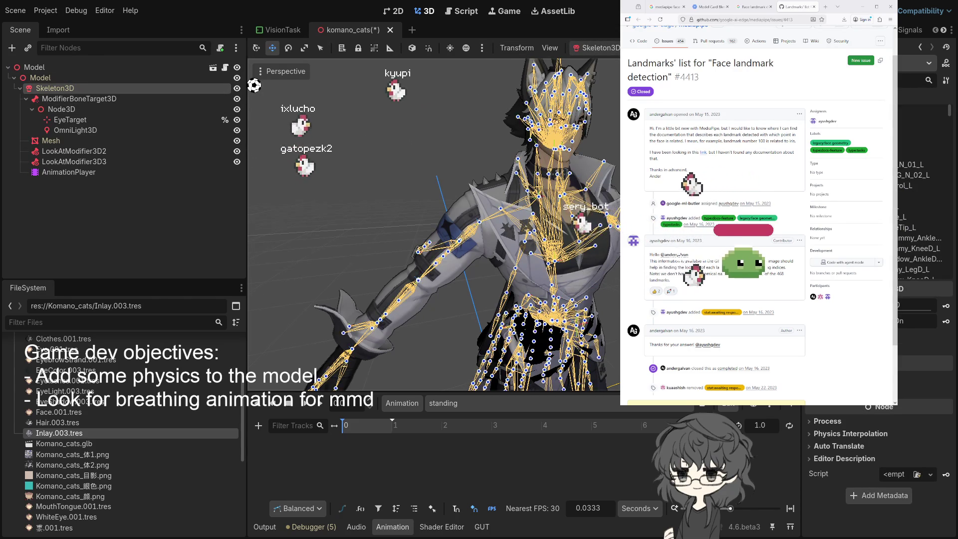
# Step: Pick a bone joint on the model's upper body in the viewport
pyautogui.scroll(5, 591, 158)
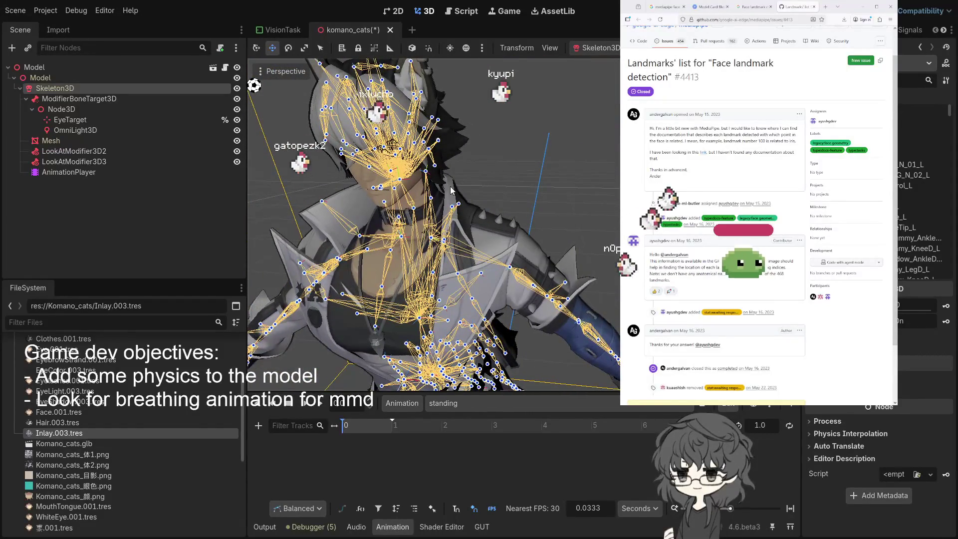
pyautogui.scroll(2, 479, 192)
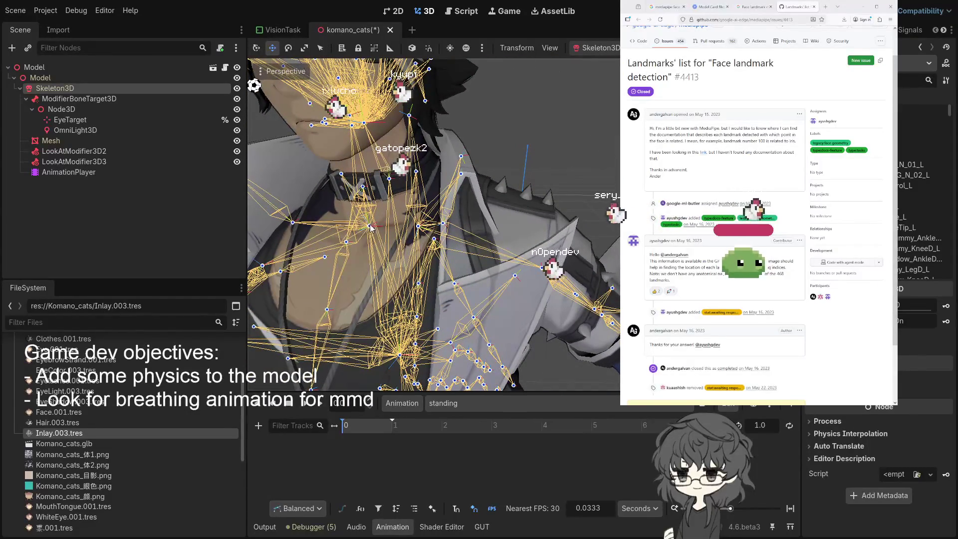
pyautogui.scroll(-5, 372, 230)
pyautogui.scroll(5, 422, 239)
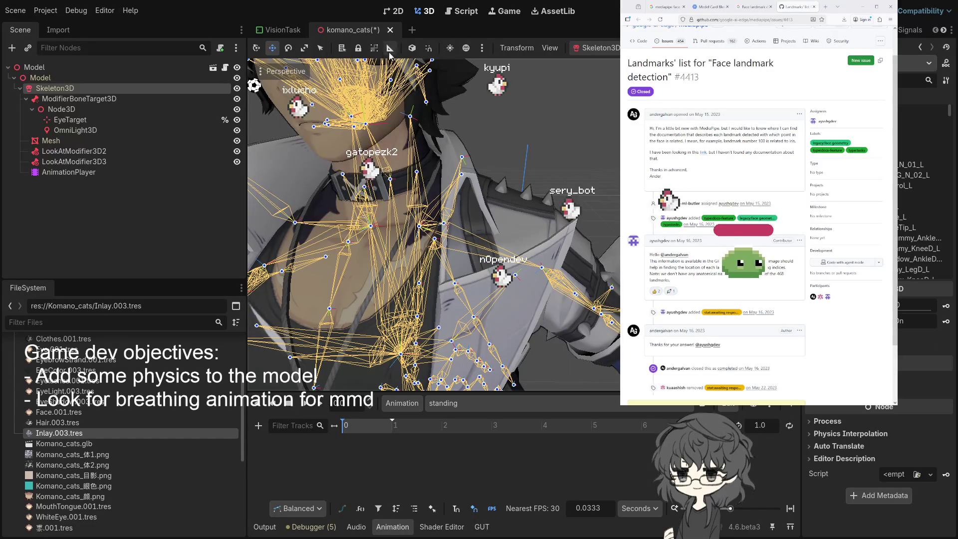
pyautogui.click(371, 227)
pyautogui.scroll(-4, 487, 208)
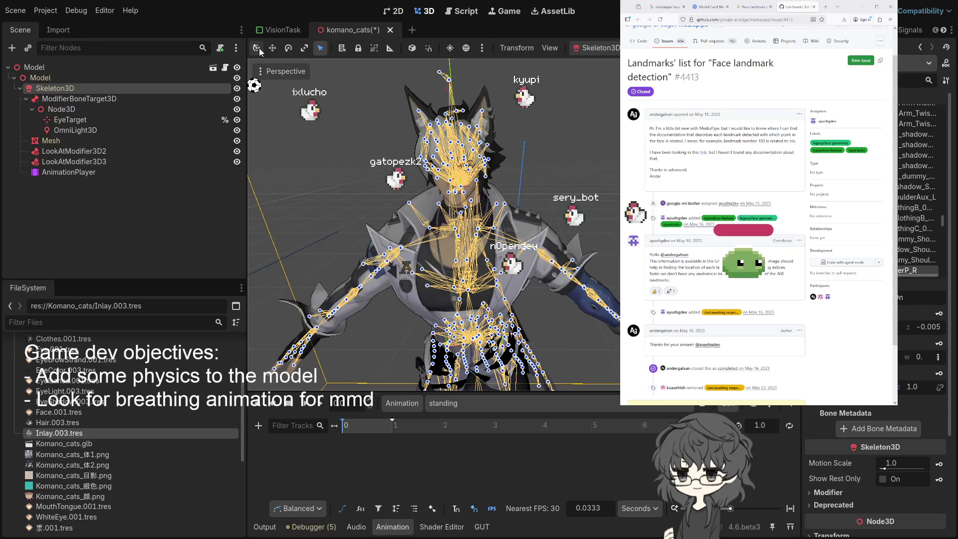
# Step: Try rotating the chest bone, then pick a bone near the shoulder
pyautogui.scroll(3, 484, 224)
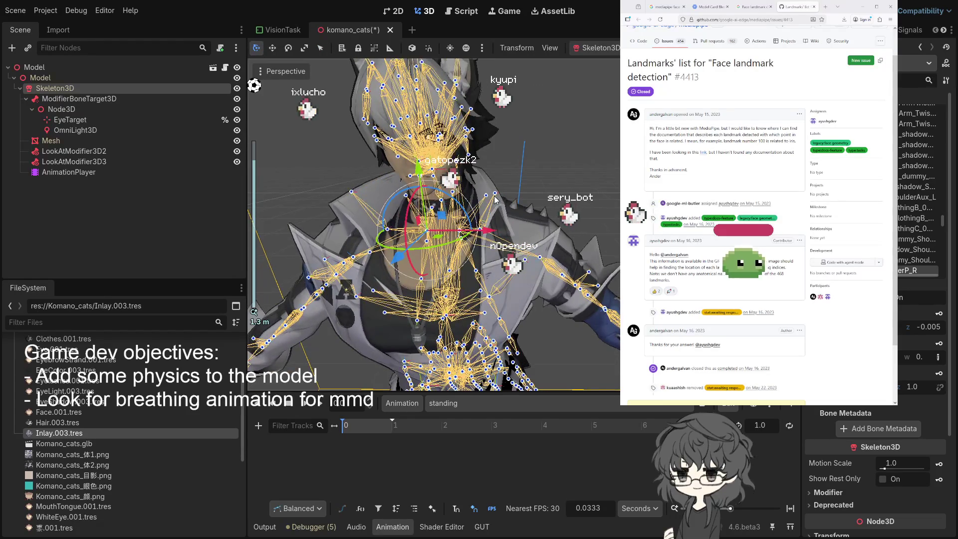
pyautogui.scroll(1, 467, 225)
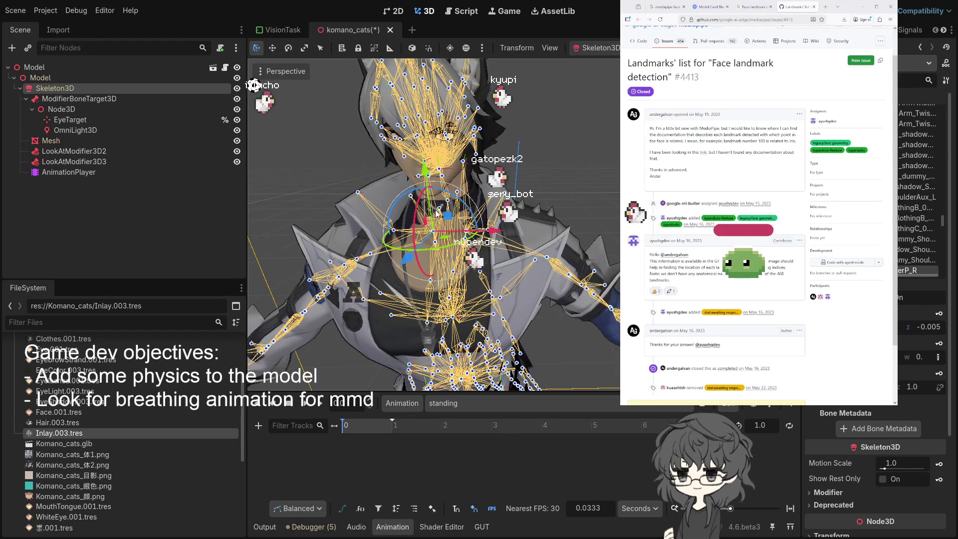
pyautogui.moveTo(415, 220); pyautogui.dragTo(410, 218)
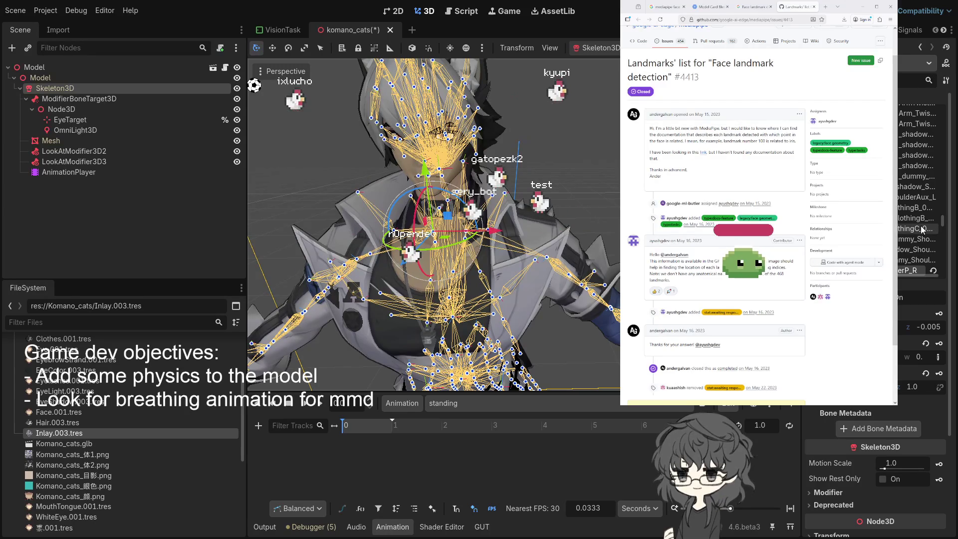
pyautogui.scroll(4, 915, 220)
pyautogui.moveTo(437, 240); pyautogui.dragTo(446, 281)
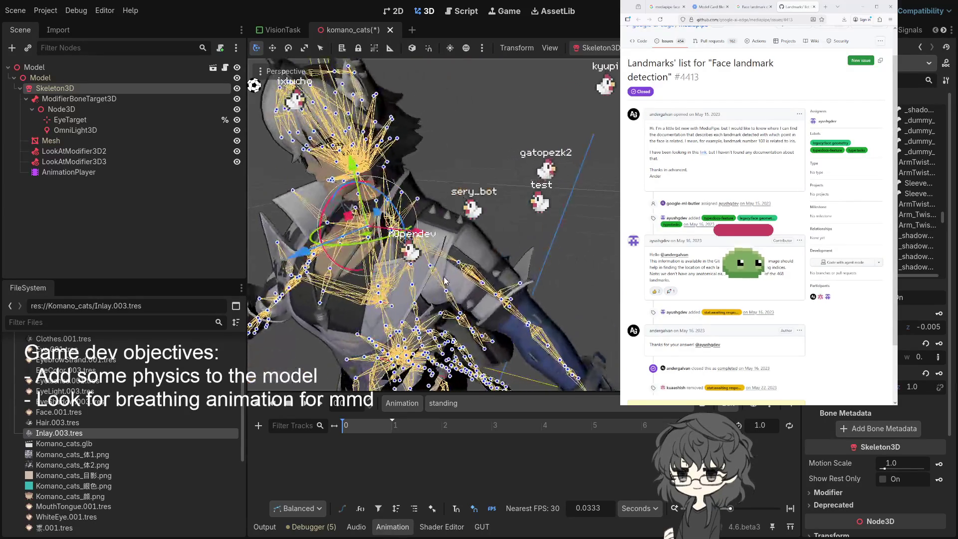
pyautogui.click(378, 289)
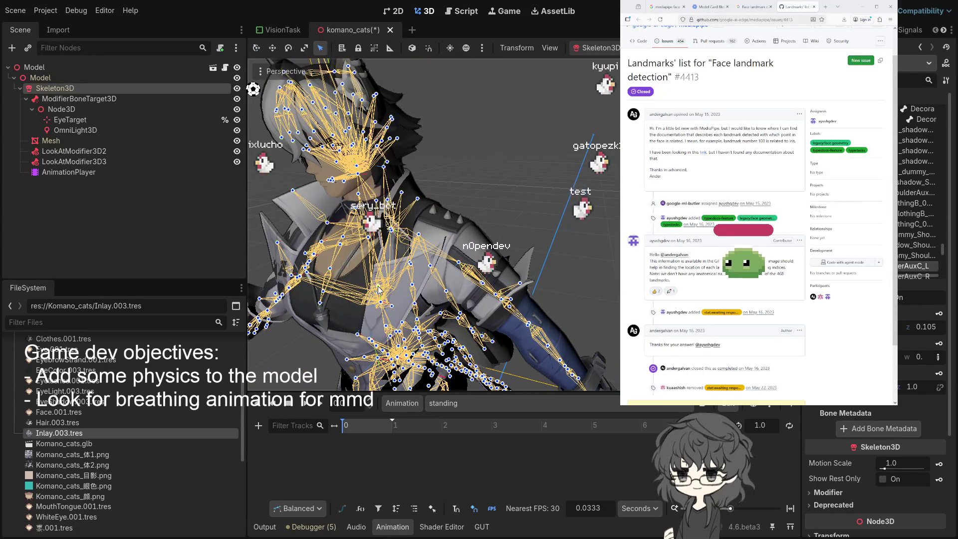
pyautogui.moveTo(430, 271); pyautogui.dragTo(457, 303)
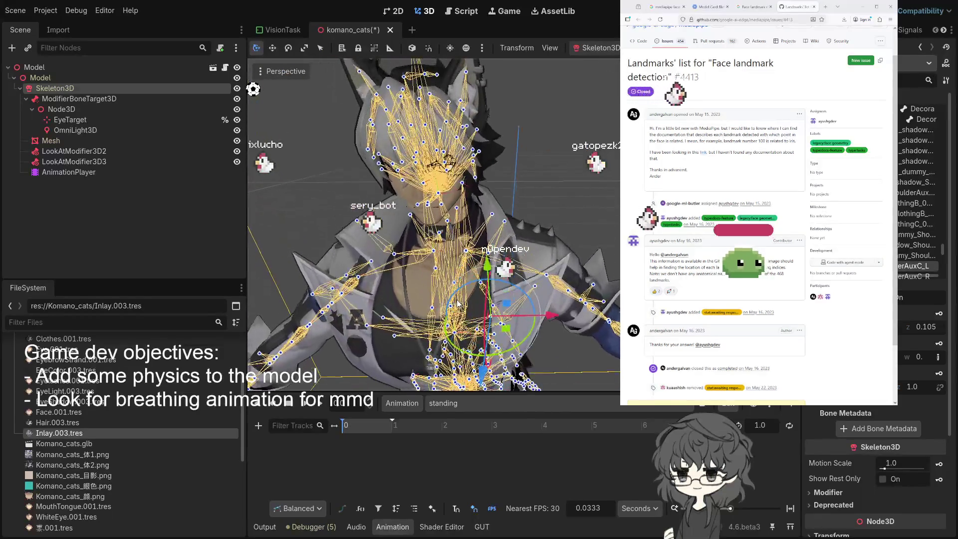
# Step: Lift the UpperBody2 chest bone slightly along Y, then revert its pose to default
pyautogui.press('v')
pyautogui.click(454, 336)
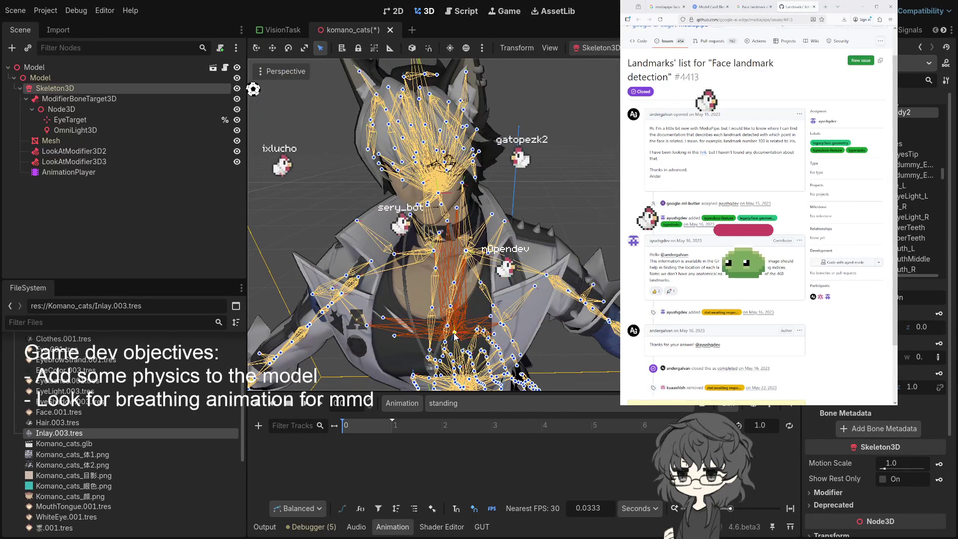
pyautogui.press('q')
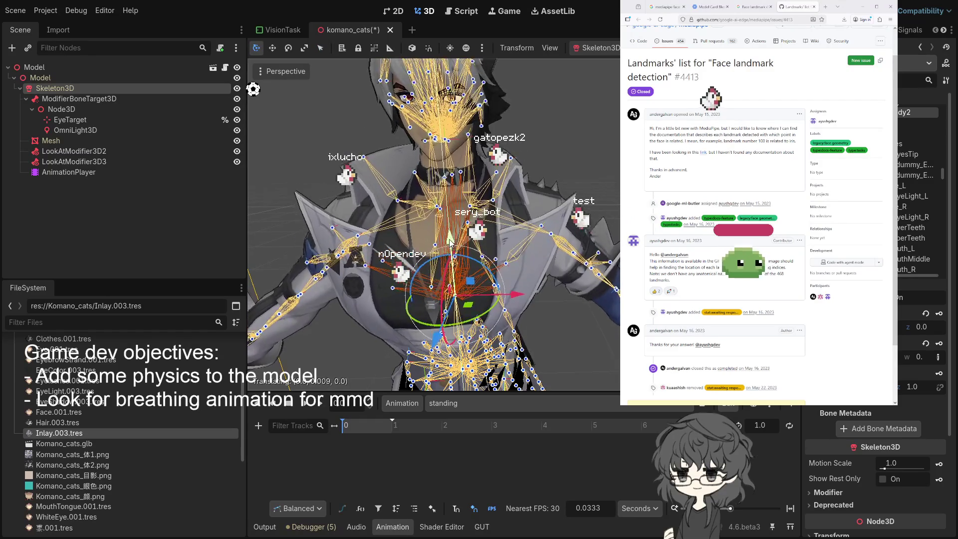
pyautogui.moveTo(454, 246); pyautogui.dragTo(451, 243)
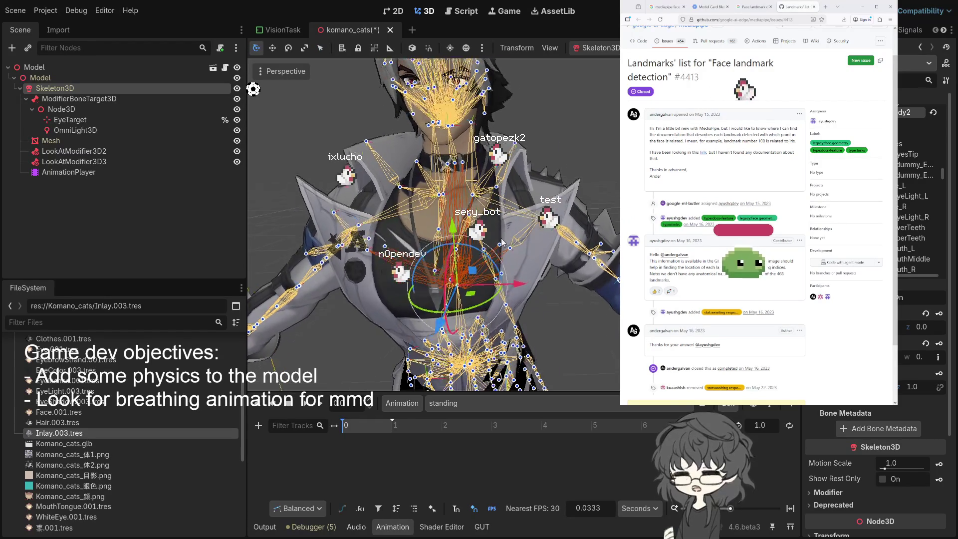
pyautogui.click(933, 113)
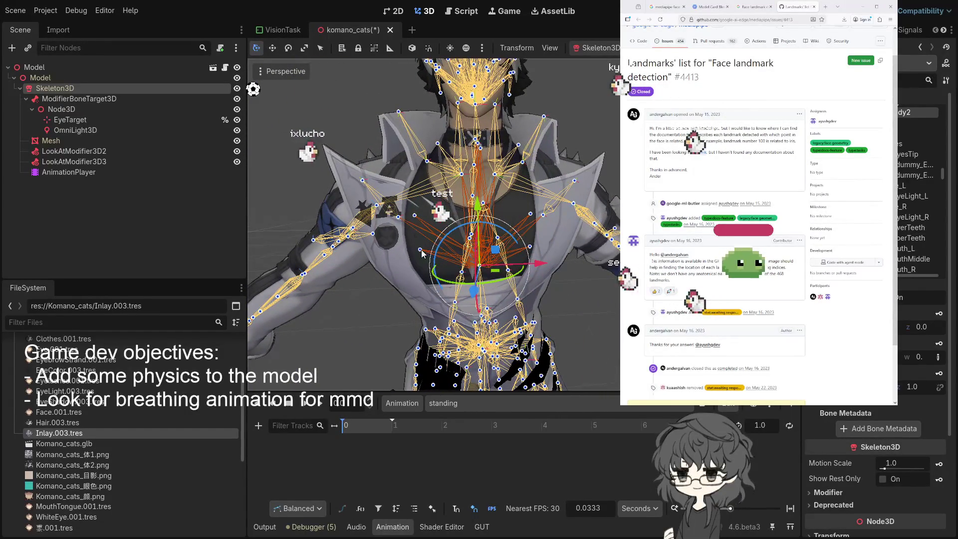
pyautogui.press('q')
pyautogui.click(420, 249)
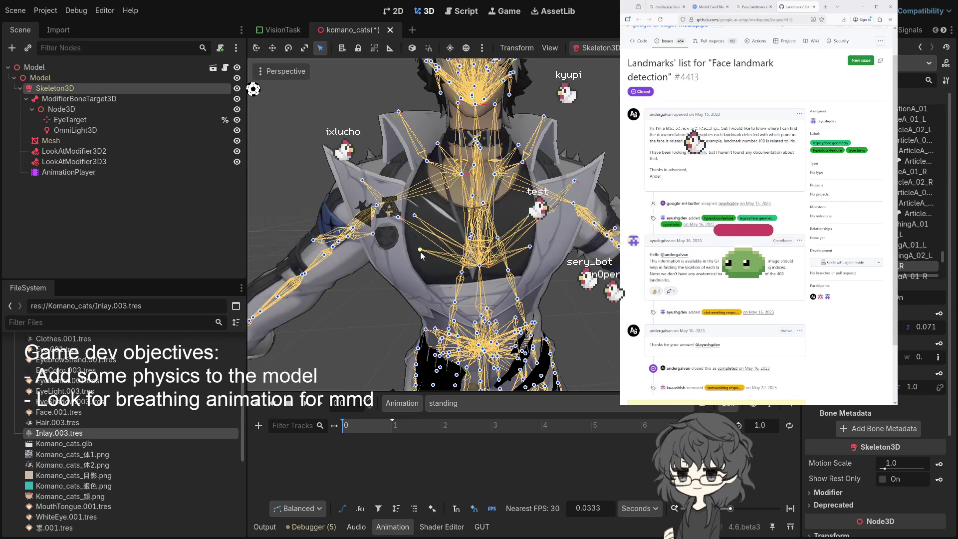
# Step: Rotate the helper bone near the right shoulder by about 15 degrees
pyautogui.press('r')
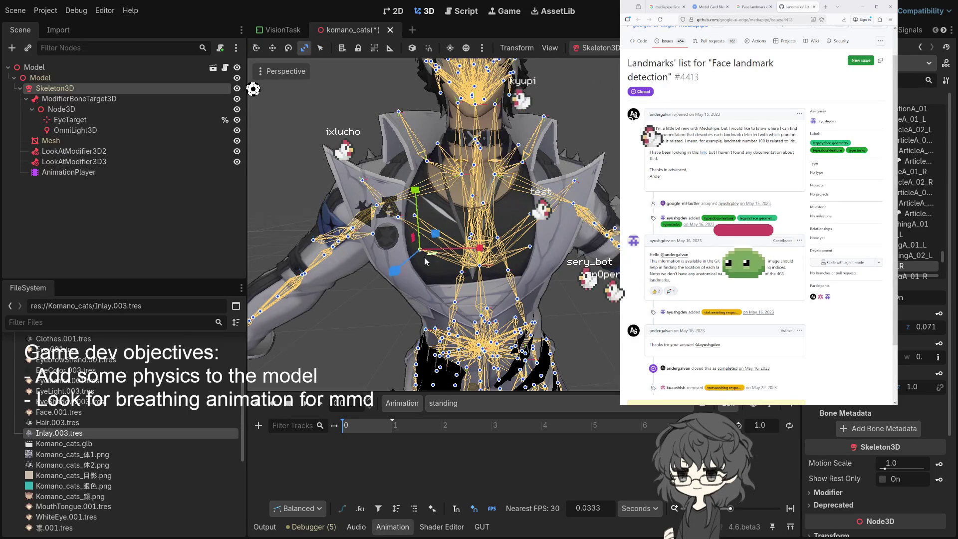
pyautogui.press('q')
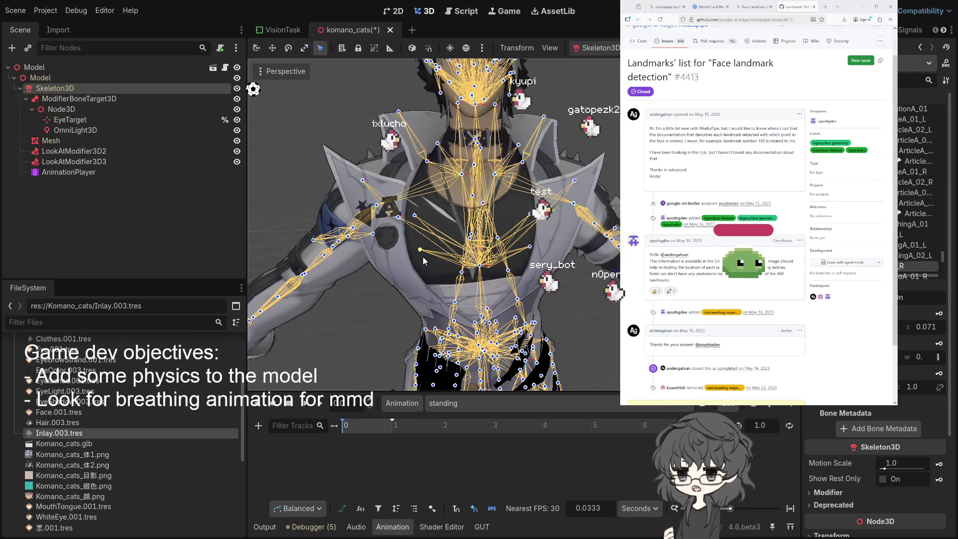
pyautogui.click(414, 217)
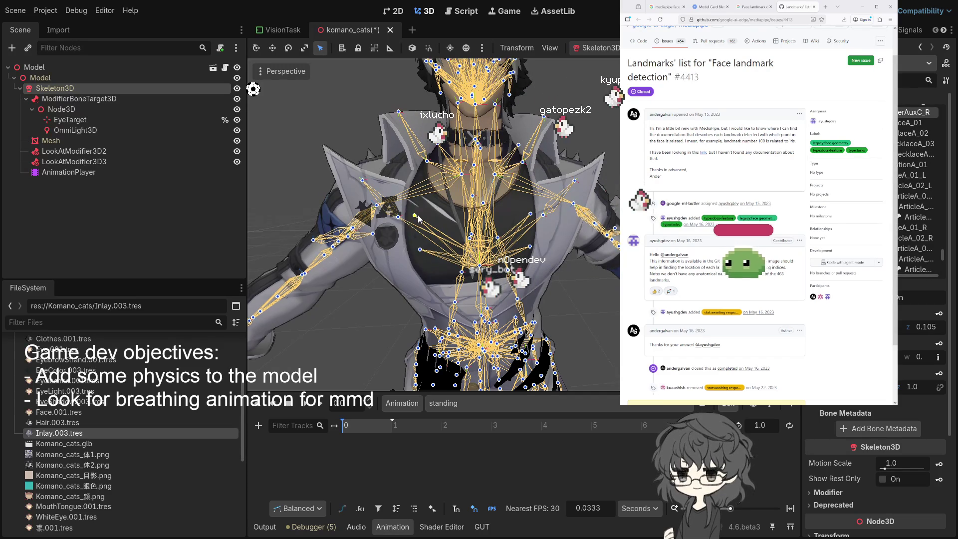
pyautogui.press('q')
pyautogui.press('r')
pyautogui.click(414, 171)
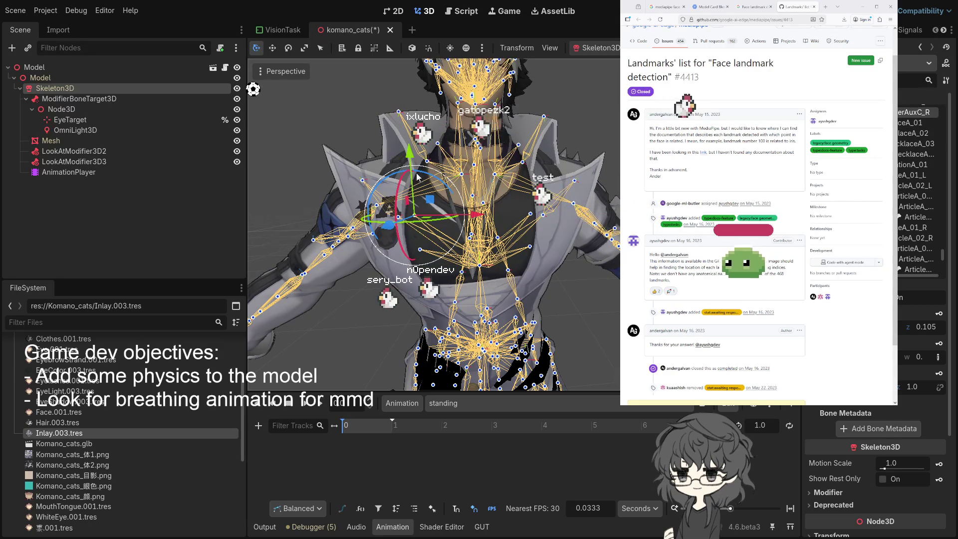
# Step: Raise the shoulder bone slightly along Y, then undo the lift
pyautogui.moveTo(414, 154); pyautogui.dragTo(410, 130)
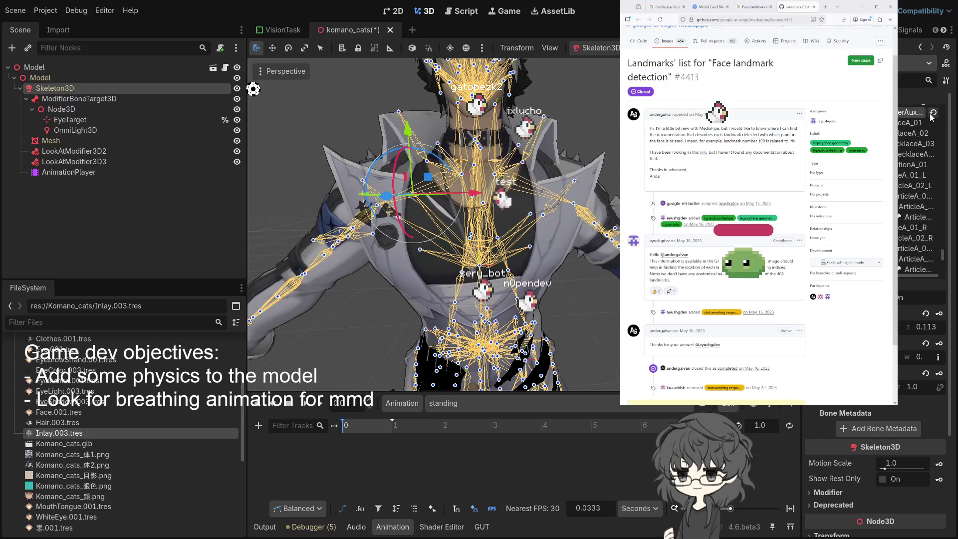
pyautogui.hotkey('ctrl', 'z')
pyautogui.scroll(-3, 434, 224)
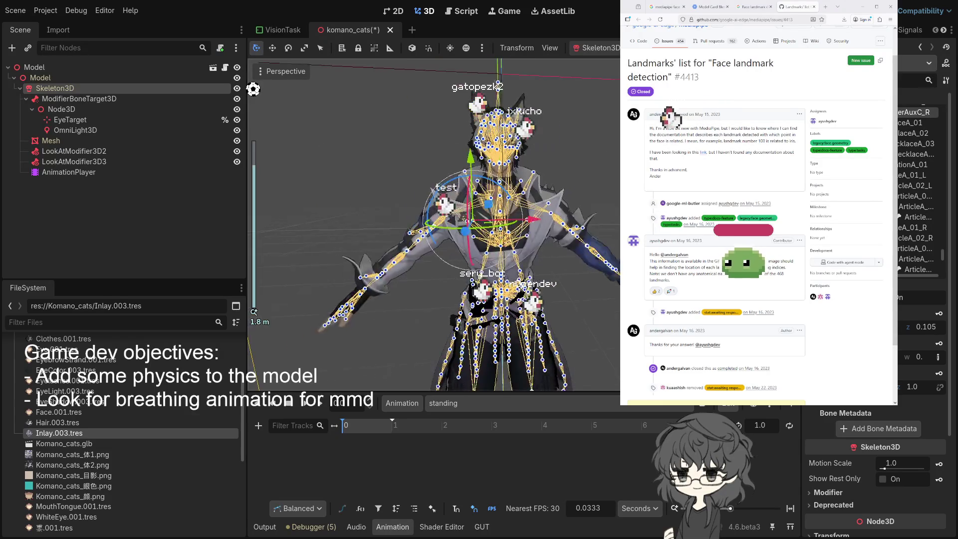
pyautogui.scroll(3, 434, 225)
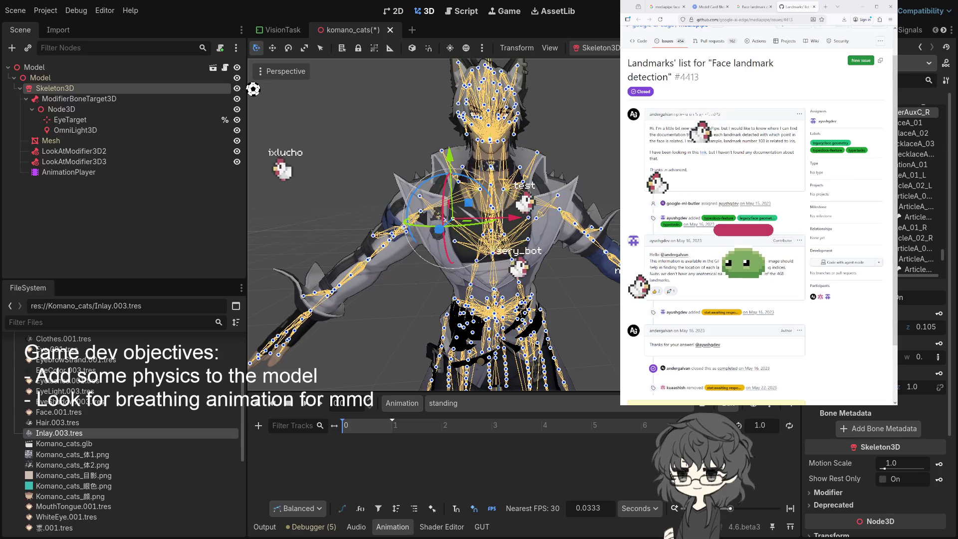
pyautogui.scroll(-5, 415, 304)
pyautogui.scroll(6, 435, 330)
pyautogui.scroll(4, 358, 201)
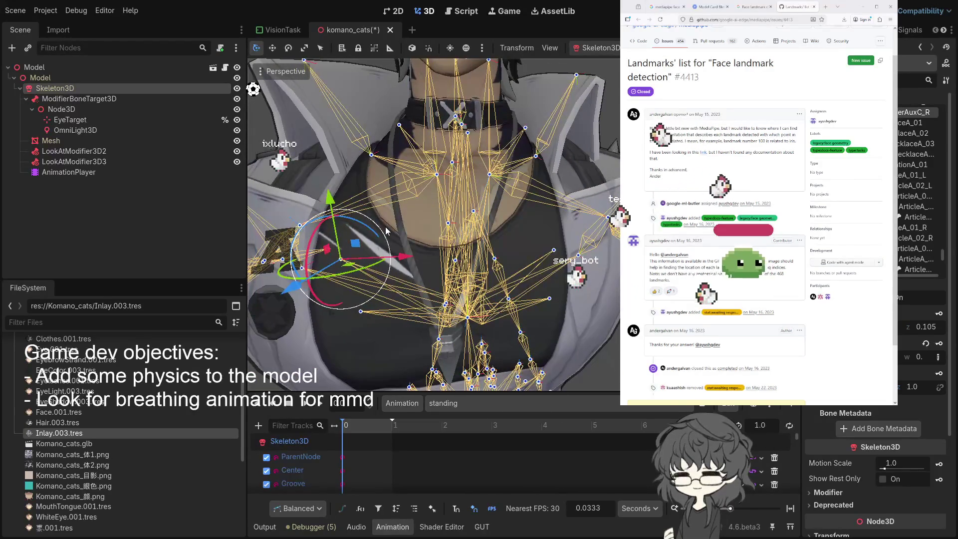
# Step: Set the standing animation length to 2.0, then undo it back to 1.0
pyautogui.moveTo(343, 423); pyautogui.dragTo(398, 430)
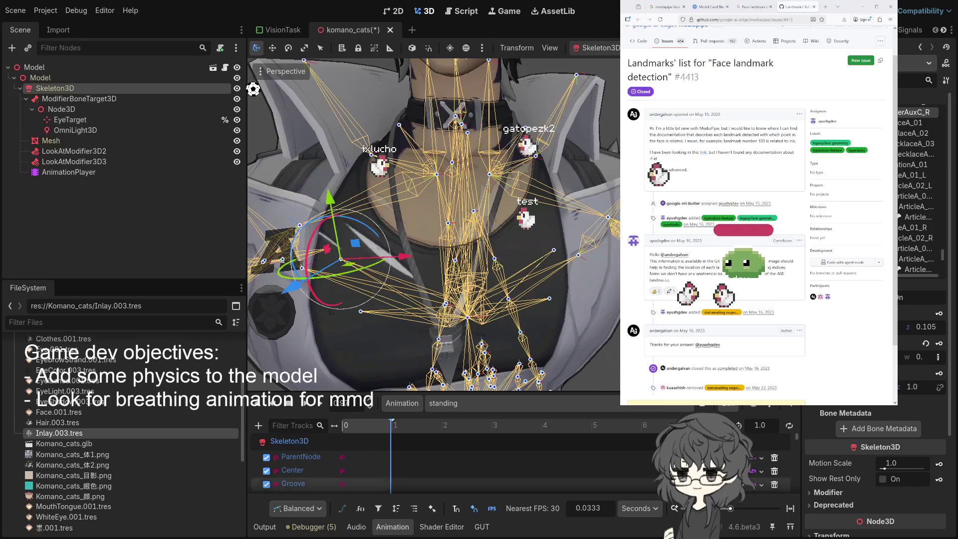
pyautogui.click(764, 425)
pyautogui.write('2')
pyautogui.press('Return')
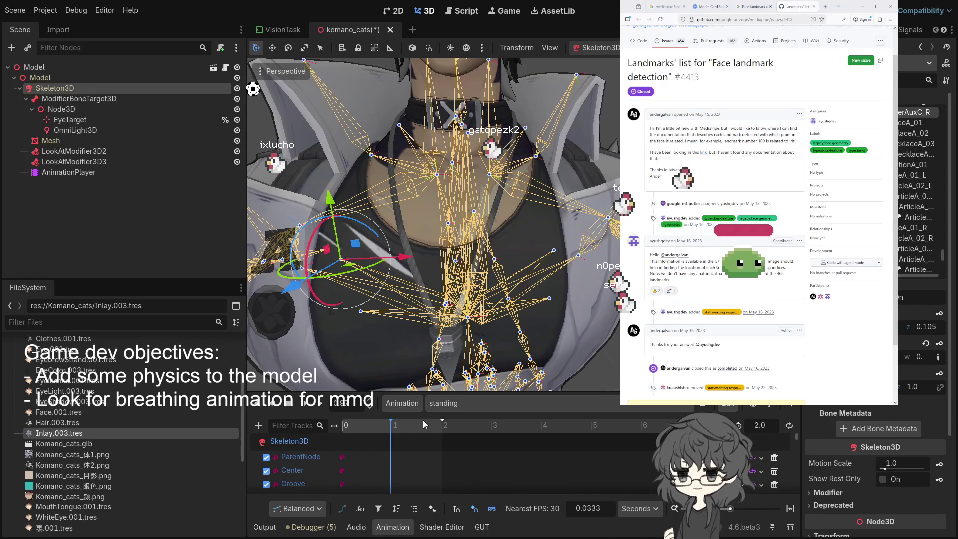
pyautogui.hotkey('ctrl', 'z')
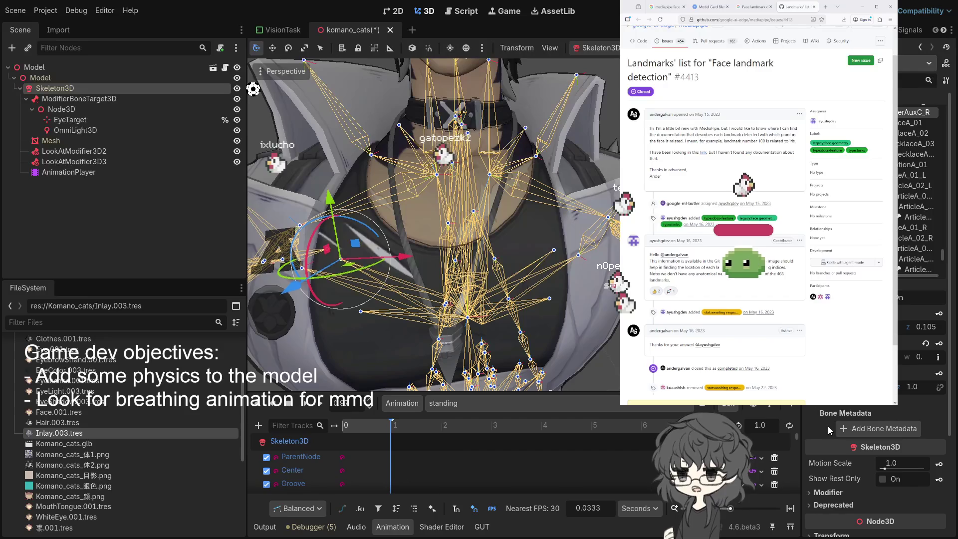
# Step: Select the upper-body chest bone with the transform gizmo, then deselect it
pyautogui.scroll(-1, 395, 463)
pyautogui.scroll(-5, 582, 238)
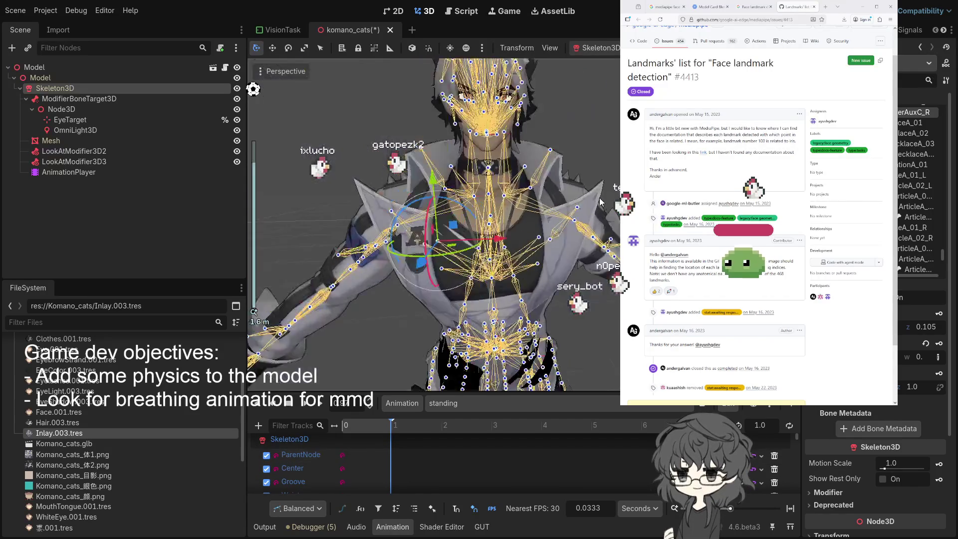
pyautogui.moveTo(581, 238)
pyautogui.mouseDown()
pyautogui.moveTo(510, 273)
pyautogui.moveTo(544, 276)
pyautogui.mouseUp()
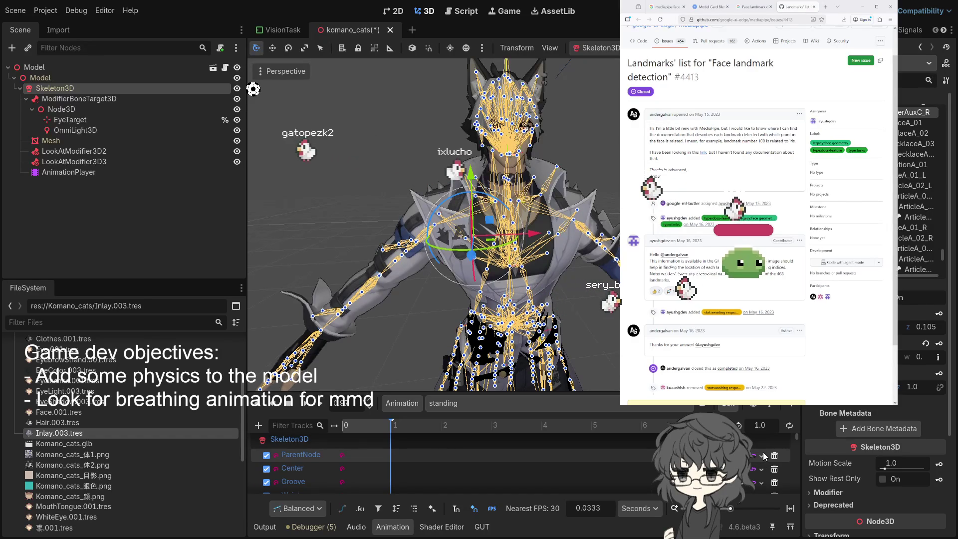
pyautogui.moveTo(493, 360); pyautogui.dragTo(475, 315)
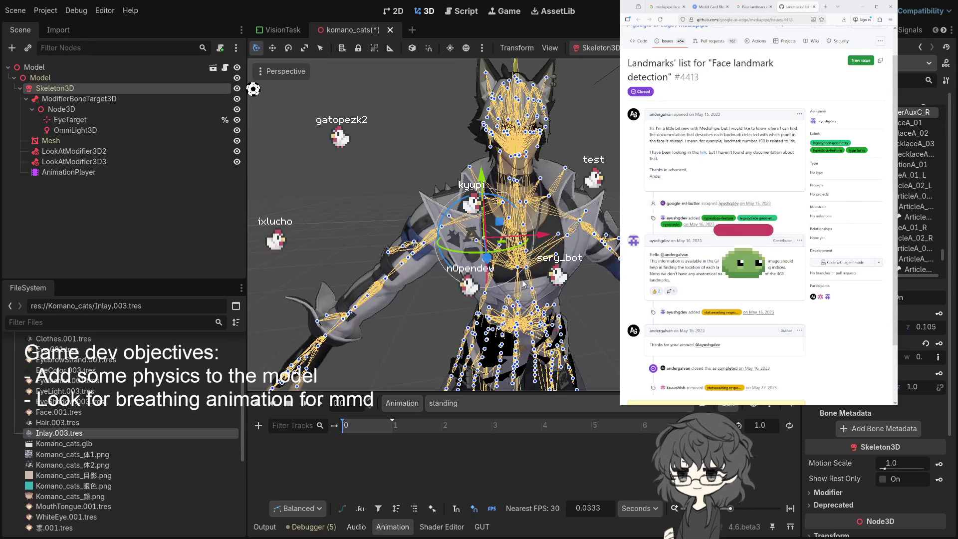
pyautogui.scroll(4, 486, 276)
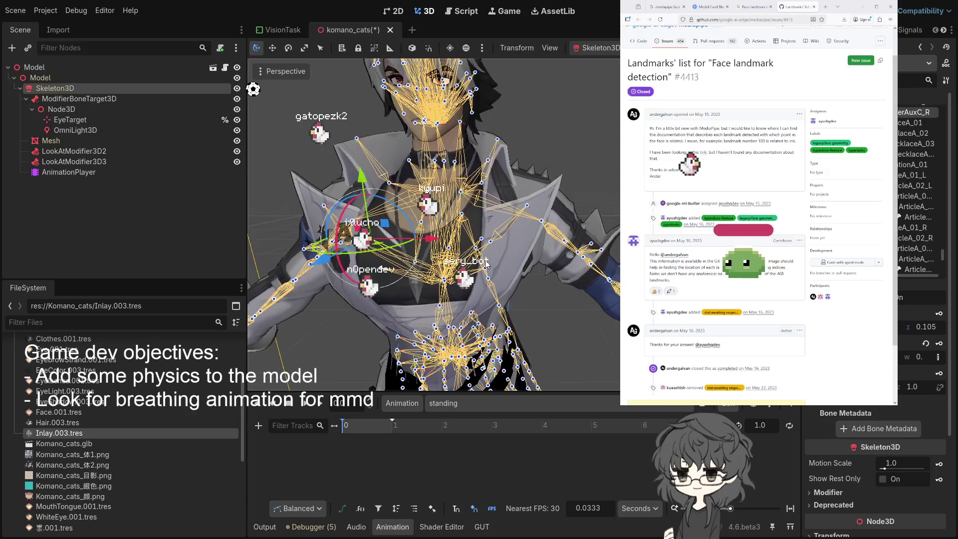
pyautogui.click(443, 282)
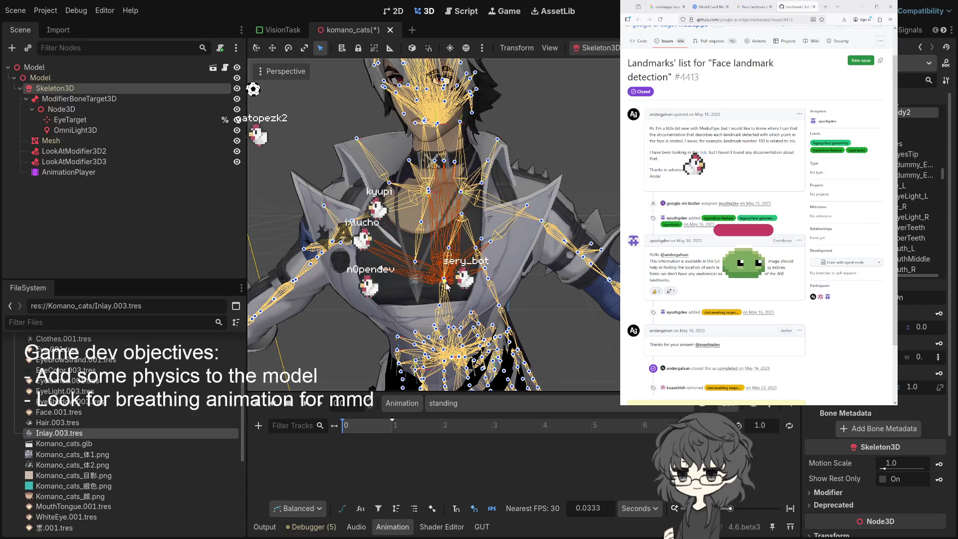
pyautogui.press('q')
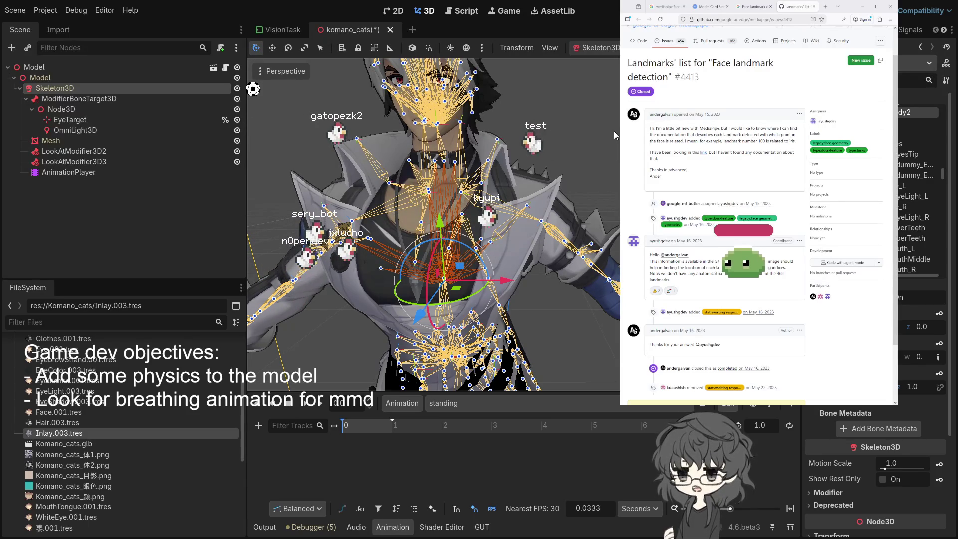
pyautogui.press('v')
pyautogui.click(445, 282)
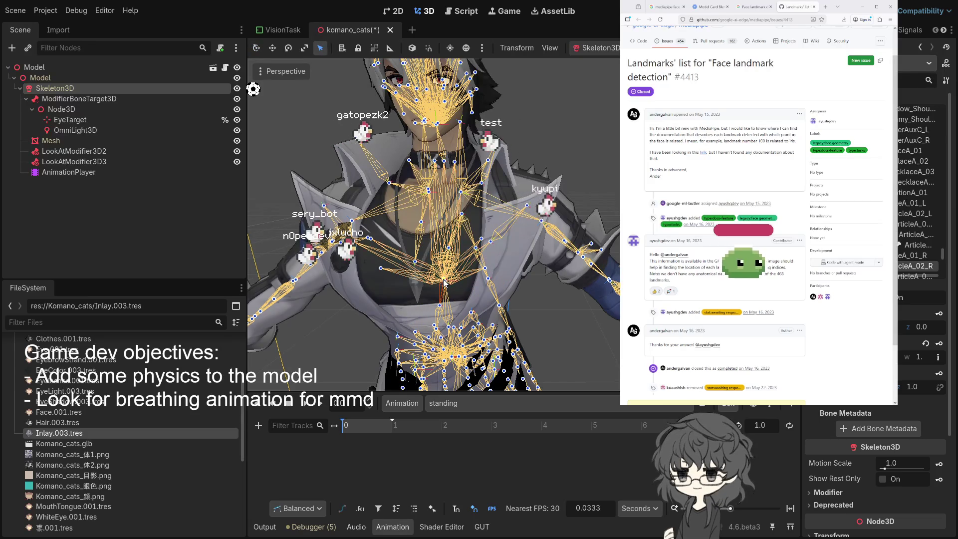
pyautogui.scroll(3, 522, 267)
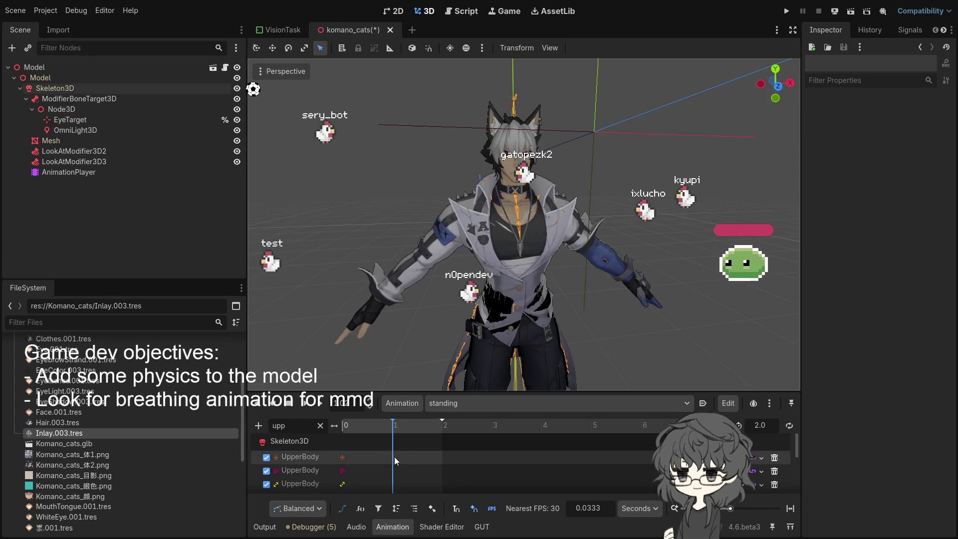
pyautogui.click(393, 456)
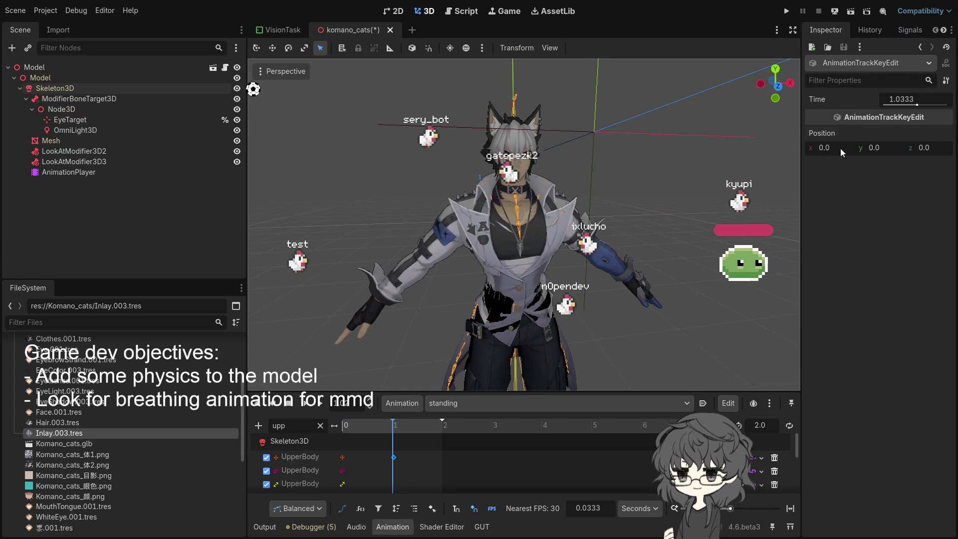
pyautogui.click(885, 148)
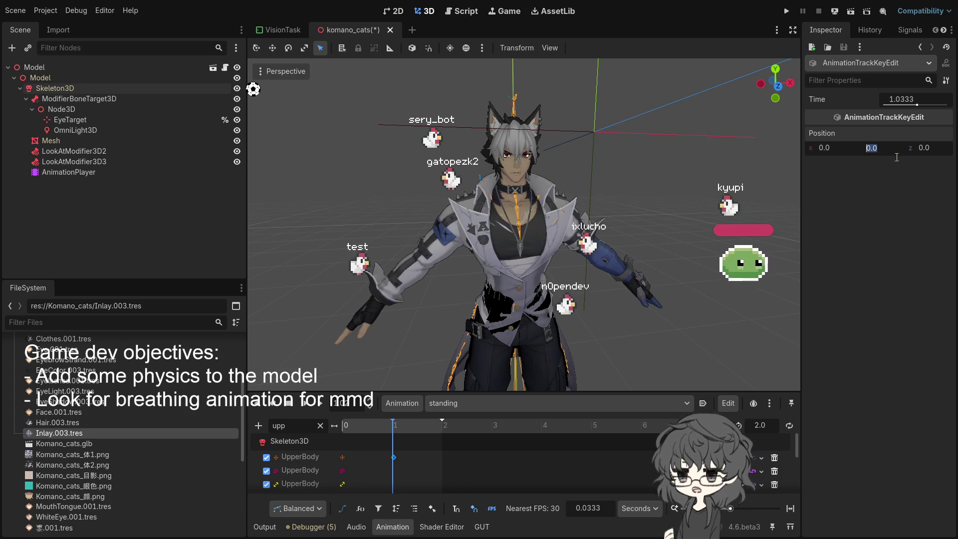
pyautogui.write('0.1')
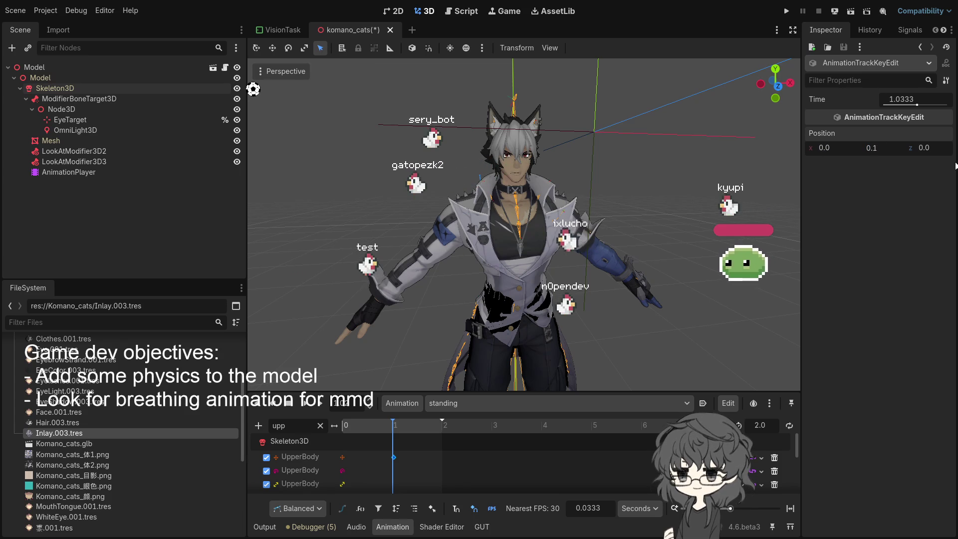
pyautogui.moveTo(393, 421); pyautogui.dragTo(344, 424)
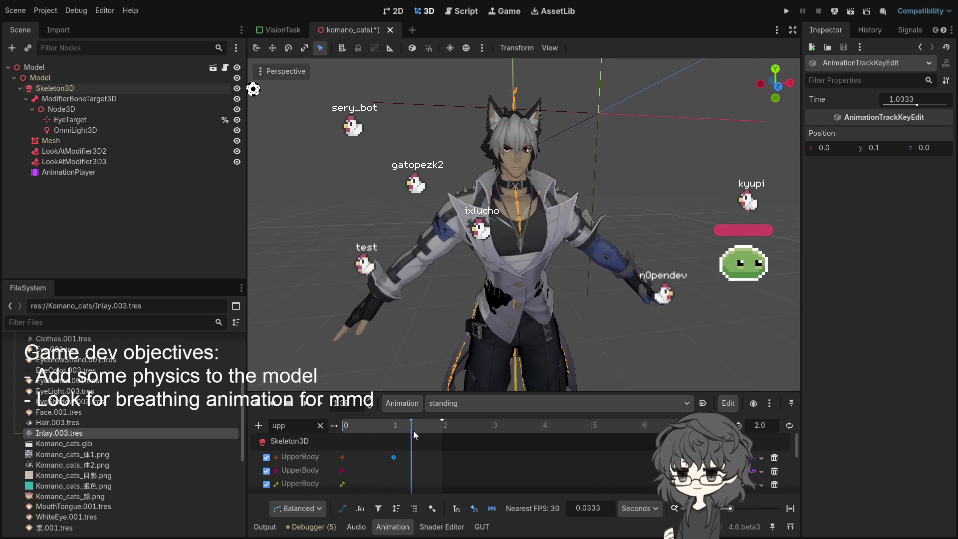
pyautogui.click(878, 148)
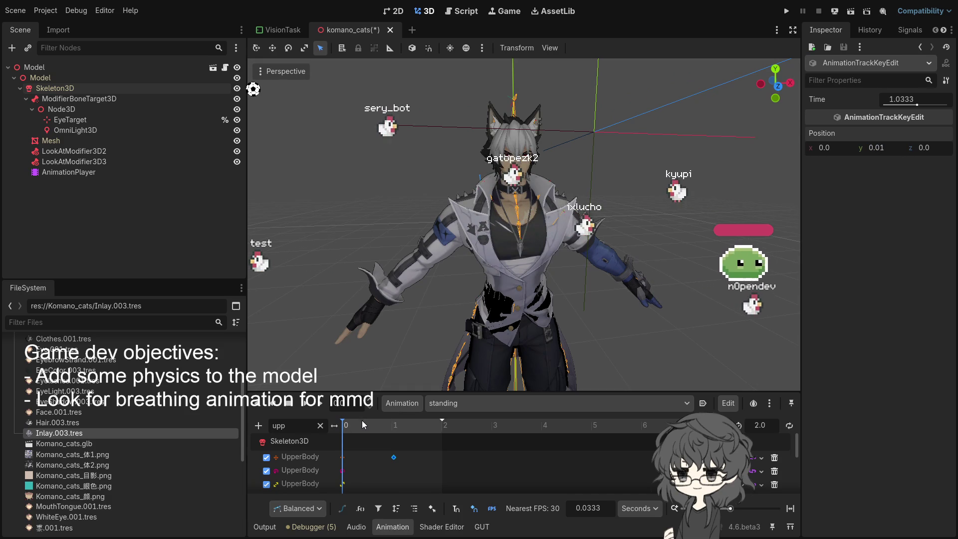
pyautogui.click(393, 423)
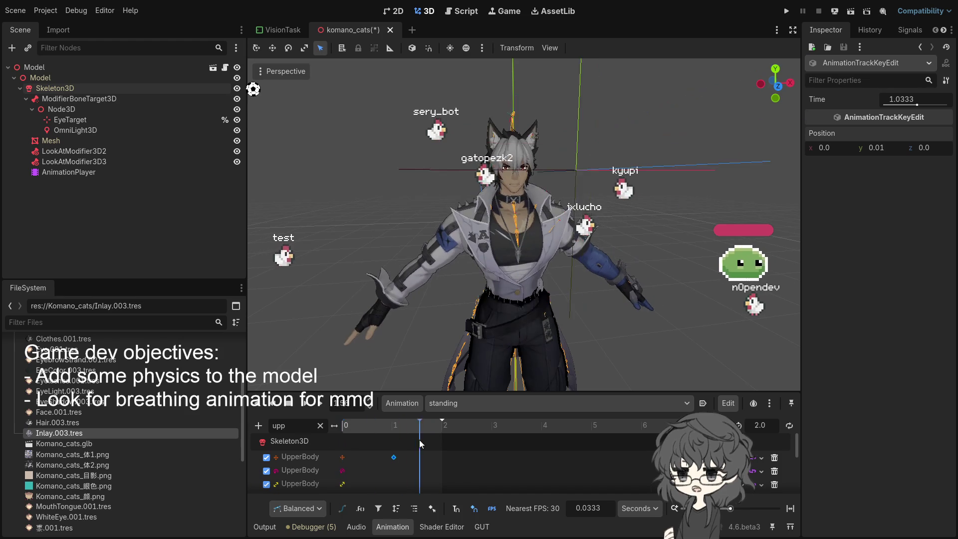
pyautogui.moveTo(413, 378)
pyautogui.mouseDown()
pyautogui.moveTo(648, 259)
pyautogui.moveTo(799, 199)
pyautogui.mouseUp()
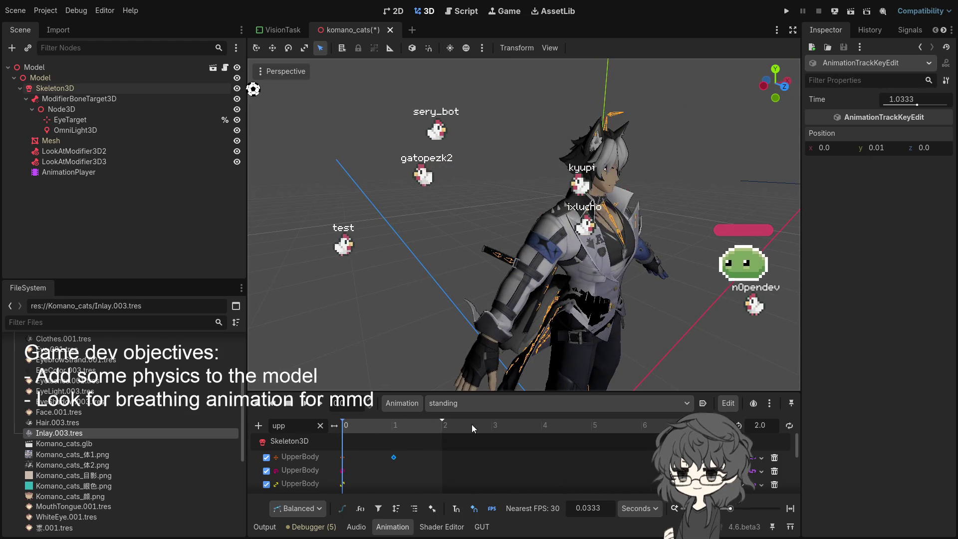
pyautogui.moveTo(345, 430)
pyautogui.mouseDown()
pyautogui.moveTo(402, 430)
pyautogui.moveTo(310, 430)
pyautogui.mouseUp()
pyautogui.scroll(3, 531, 332)
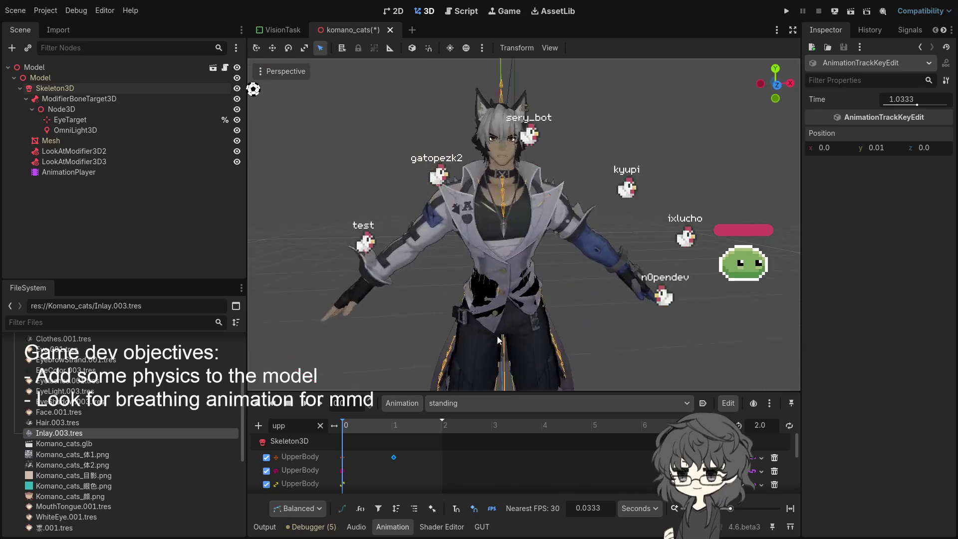
pyautogui.moveTo(591, 310)
pyautogui.mouseDown()
pyautogui.moveTo(579, 303)
pyautogui.moveTo(548, 329)
pyautogui.mouseUp()
pyautogui.moveTo(346, 444)
pyautogui.mouseDown()
pyautogui.moveTo(412, 430)
pyautogui.moveTo(333, 427)
pyautogui.moveTo(387, 430)
pyautogui.moveTo(370, 434)
pyautogui.mouseUp()
pyautogui.scroll(-5, 502, 269)
pyautogui.moveTo(498, 288)
pyautogui.mouseDown()
pyautogui.moveTo(471, 303)
pyautogui.moveTo(473, 322)
pyautogui.mouseUp()
pyautogui.moveTo(370, 427); pyautogui.dragTo(392, 429)
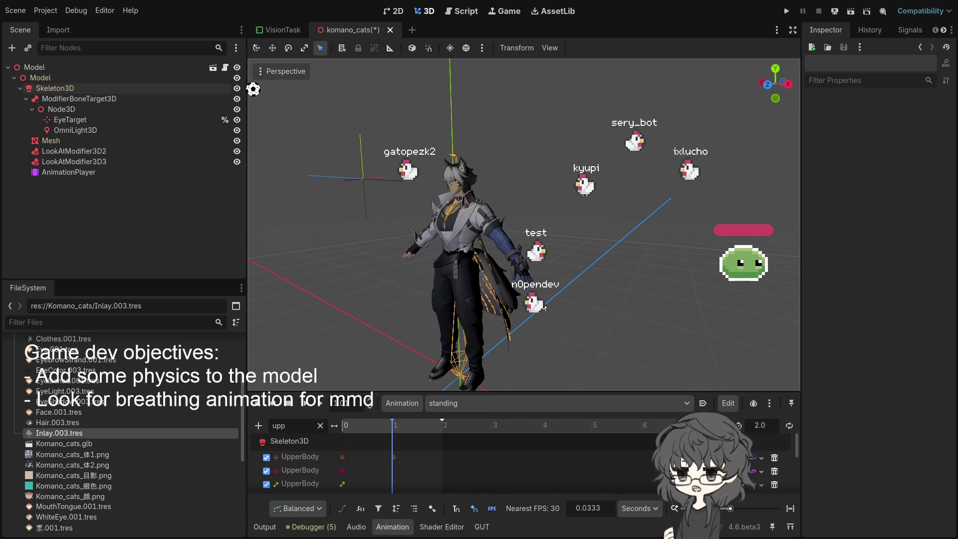
# Step: Delete the UpperBody key at 1.0333 s, then select Skeleton3D to list its bones
pyautogui.moveTo(447, 391); pyautogui.dragTo(421, 388)
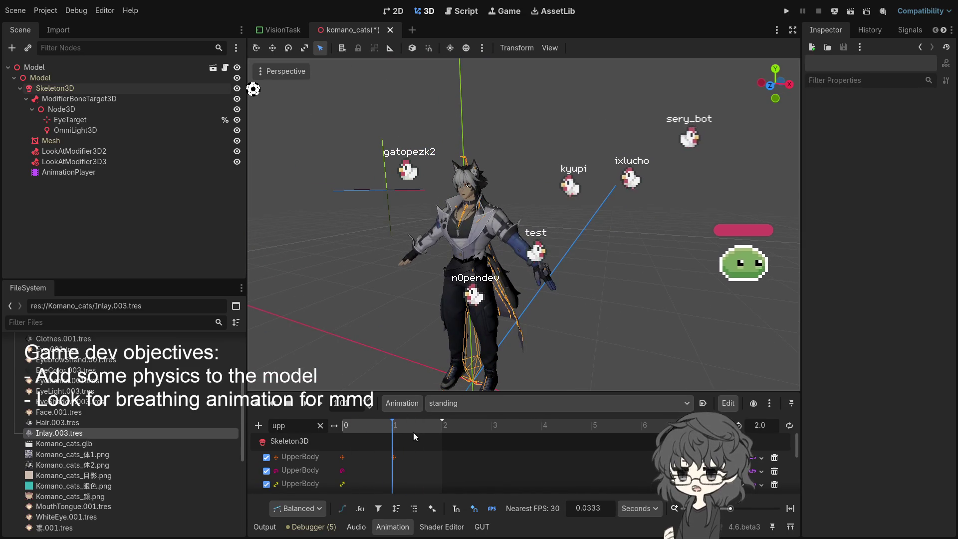
pyautogui.click(394, 456)
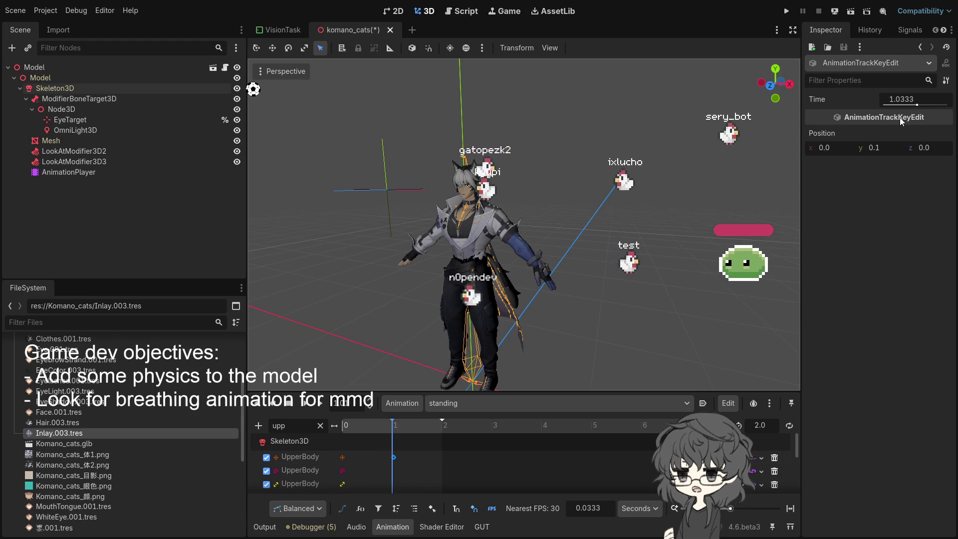
pyautogui.moveTo(501, 255); pyautogui.dragTo(538, 262)
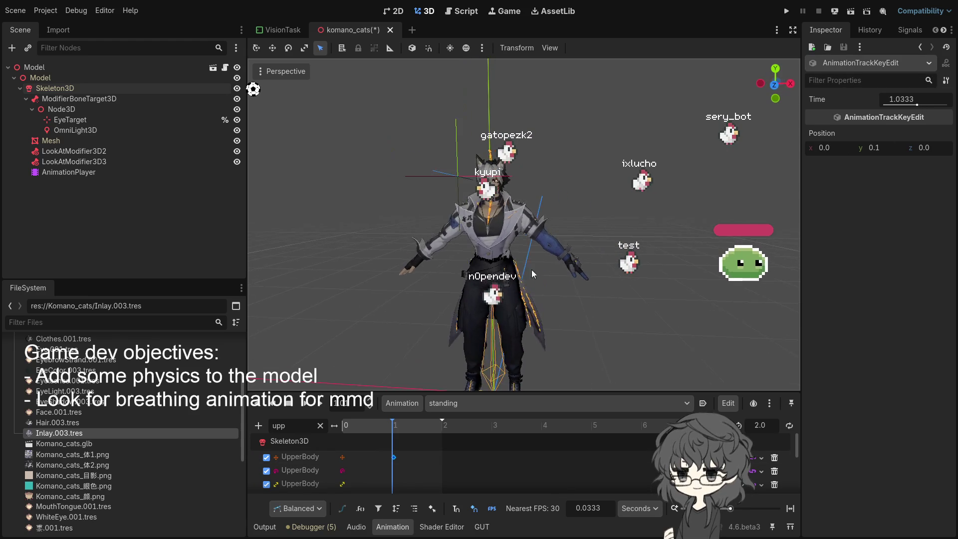
pyautogui.scroll(-3, 554, 287)
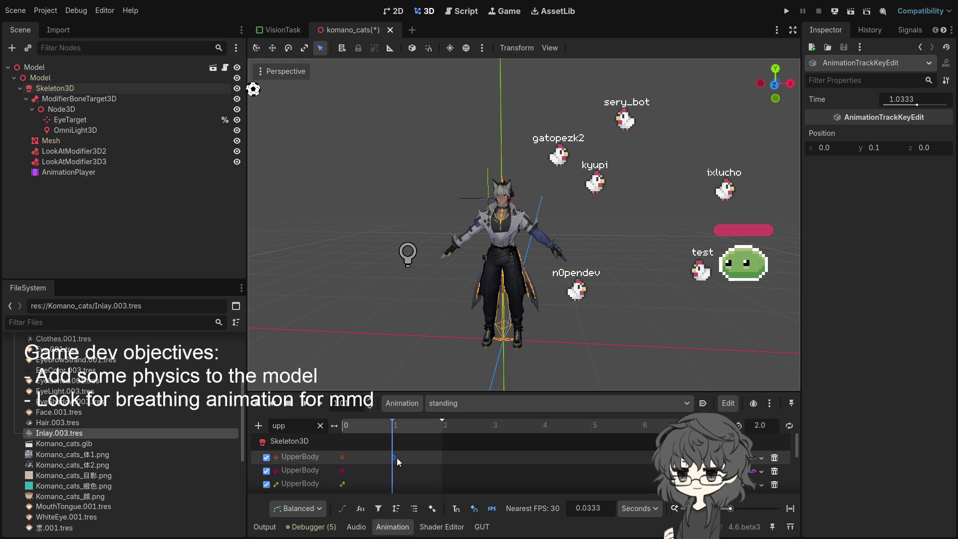
pyautogui.press('Delete')
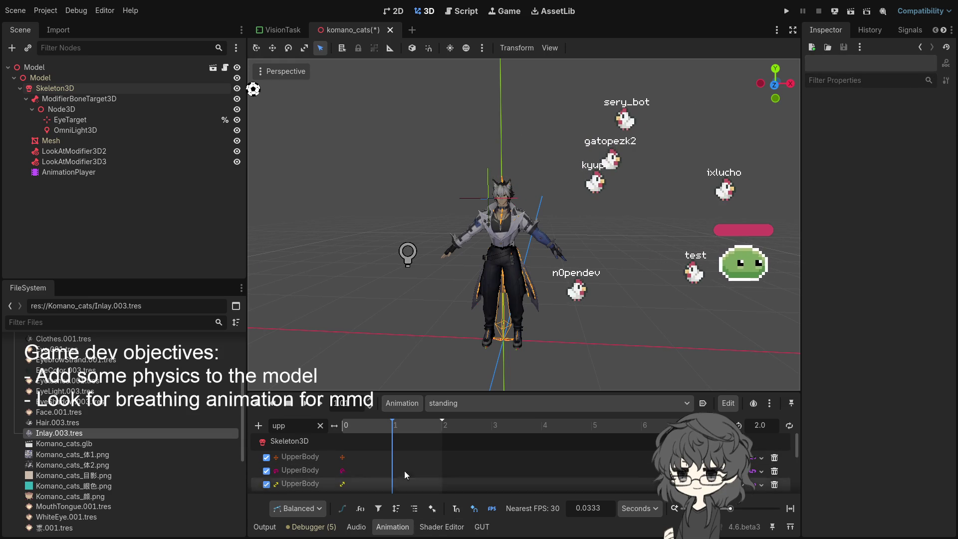
pyautogui.scroll(6, 558, 221)
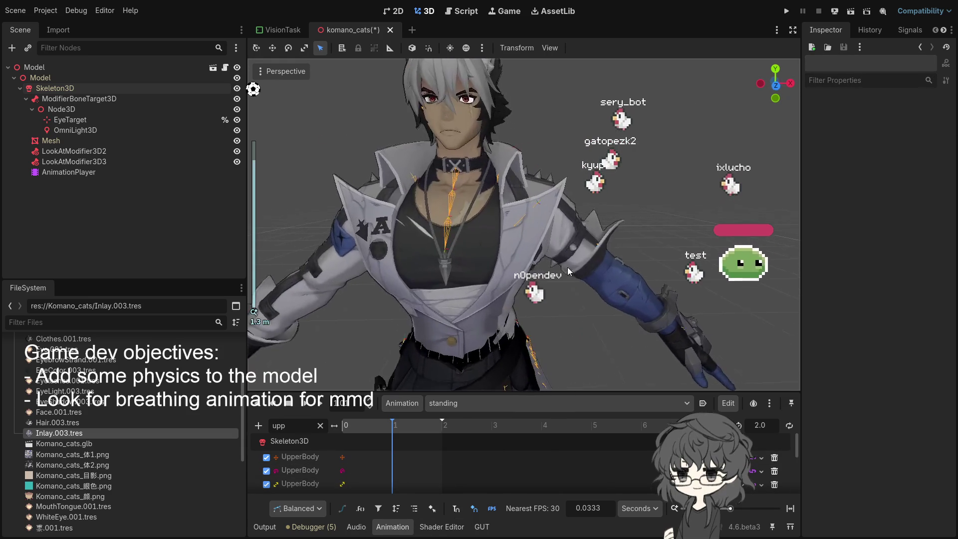
pyautogui.click(83, 100)
pyautogui.click(74, 89)
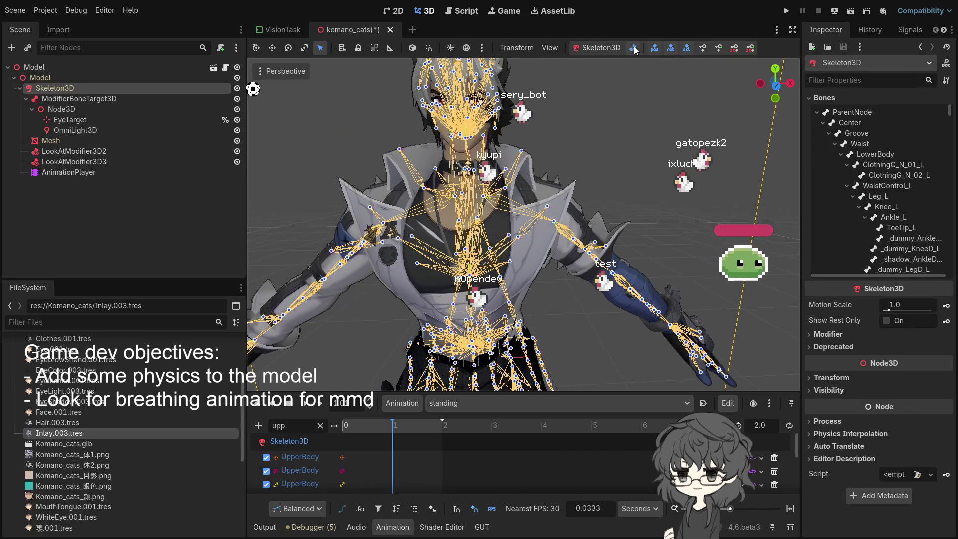
# Step: Enable bone editing, raise UpperBody2 along Y, then revert its position to y 0.126
pyautogui.click(634, 49)
pyautogui.click(455, 279)
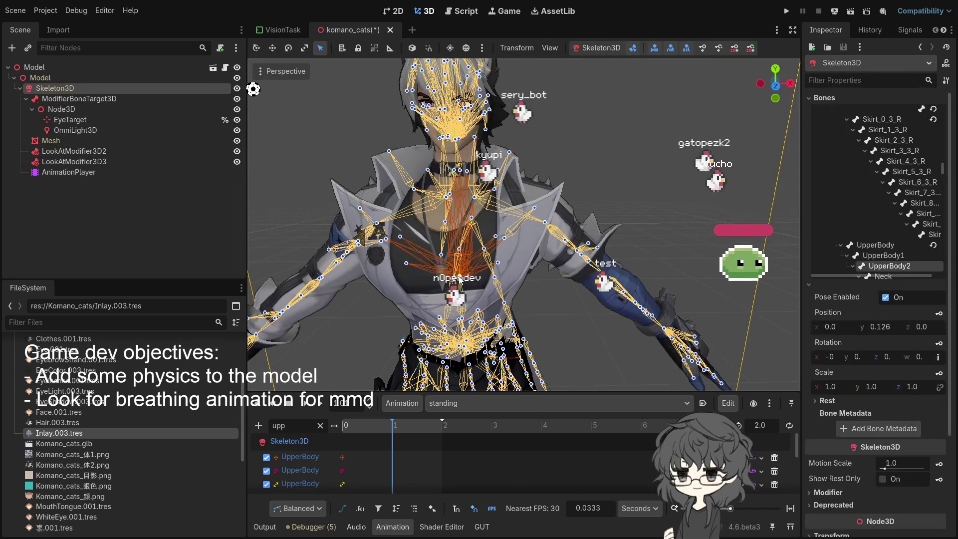
pyautogui.press('q')
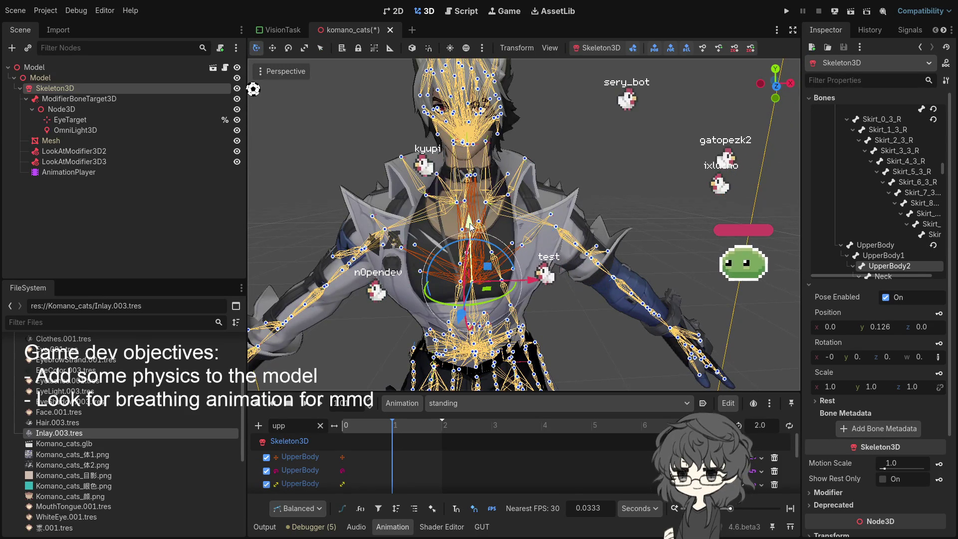
pyautogui.moveTo(470, 227); pyautogui.dragTo(471, 222)
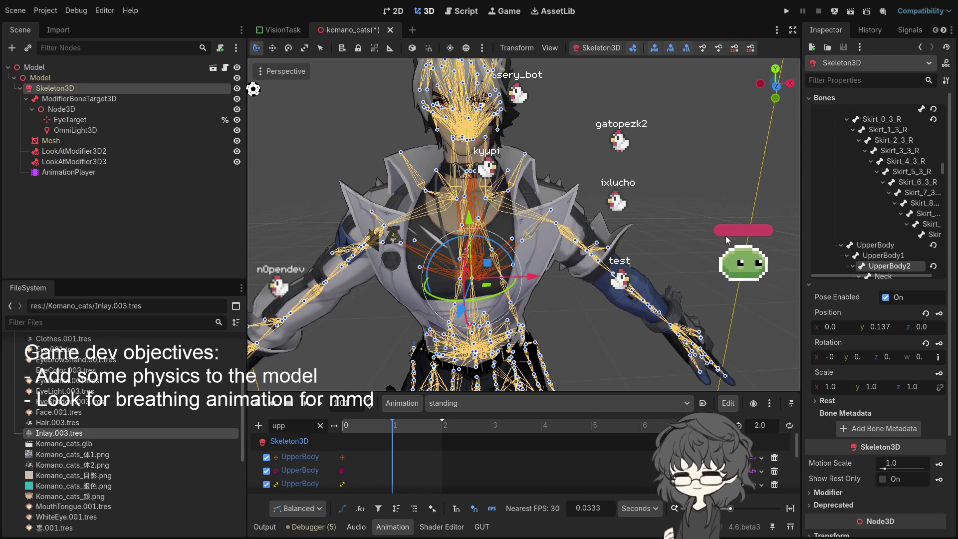
pyautogui.click(933, 266)
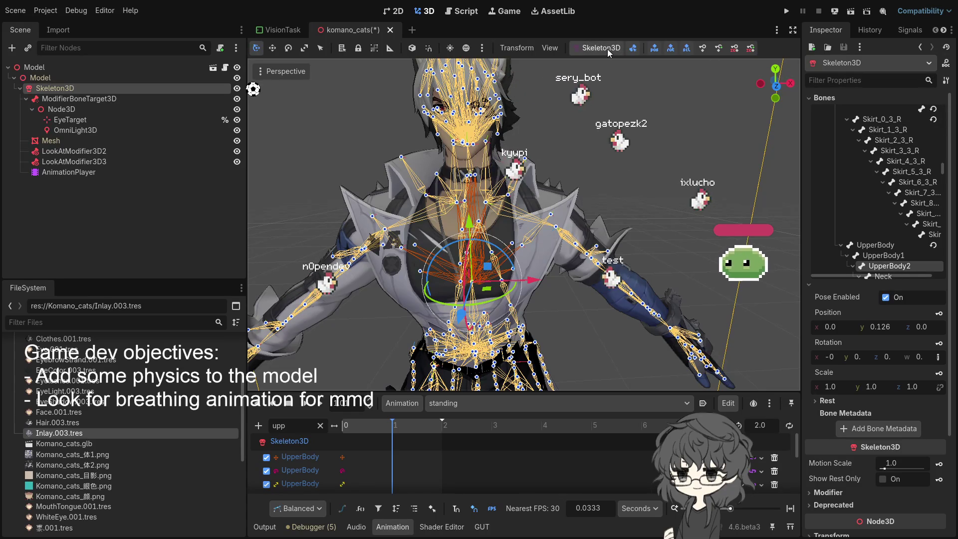
pyautogui.scroll(-5, 642, 72)
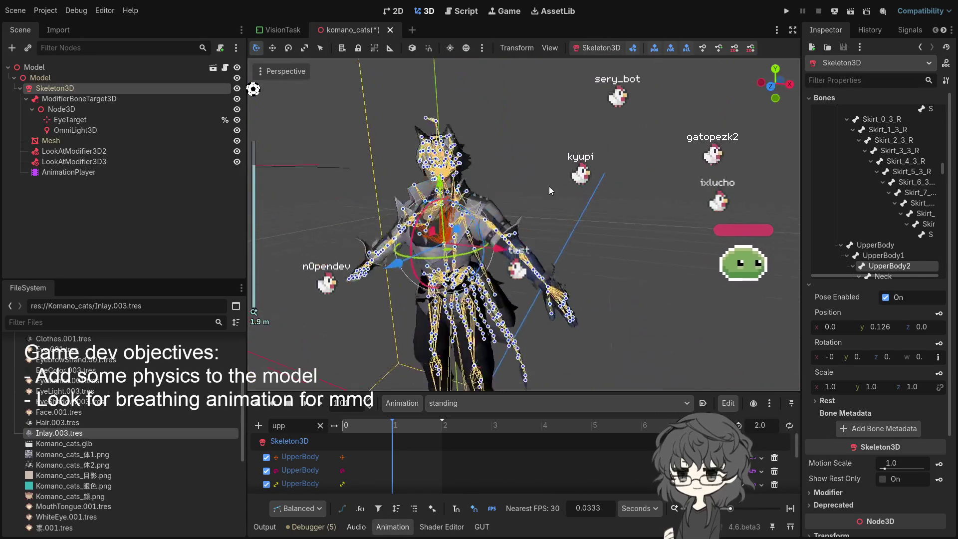
pyautogui.scroll(-4, 549, 191)
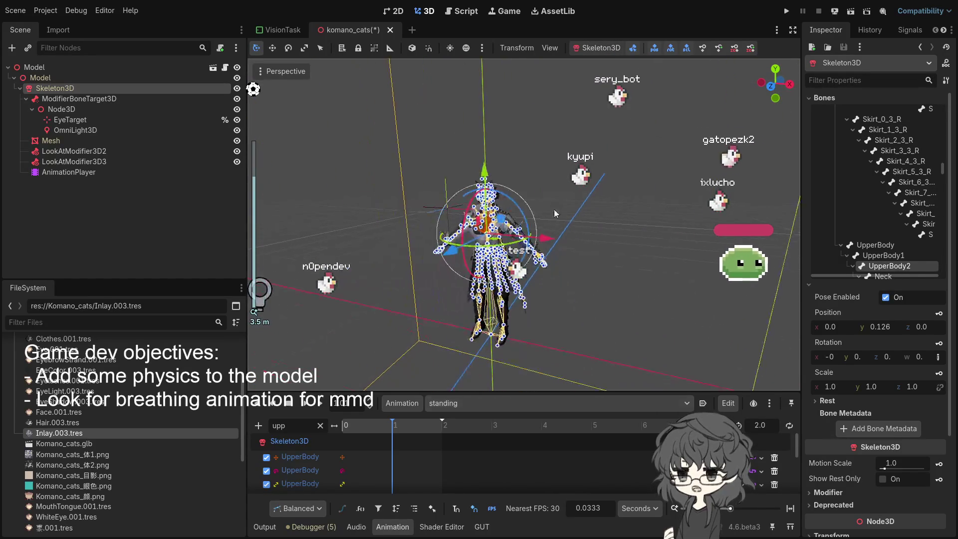
pyautogui.press('s')
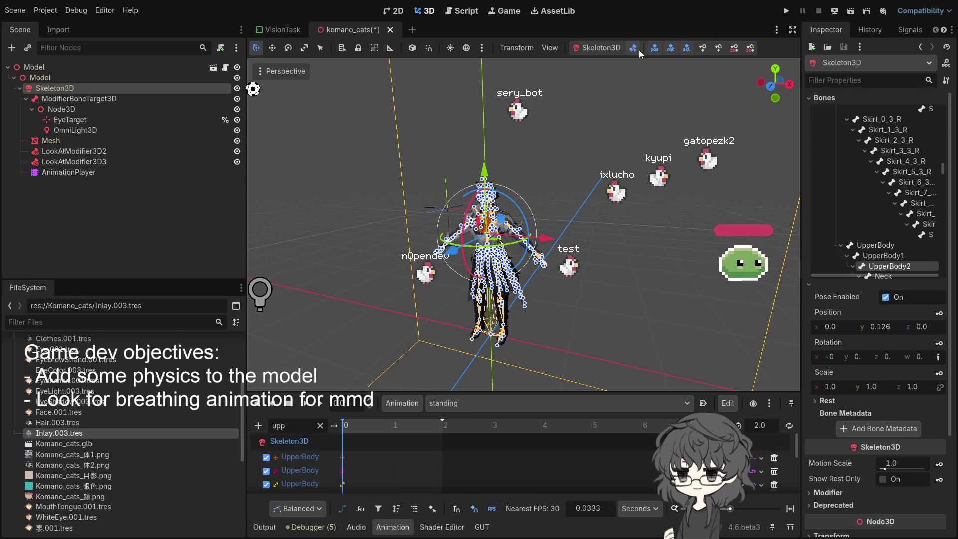
# Step: Lower the UpperBody2 bone's Position y from 0.126 to 0.066
pyautogui.moveTo(628, 76); pyautogui.dragTo(601, 166)
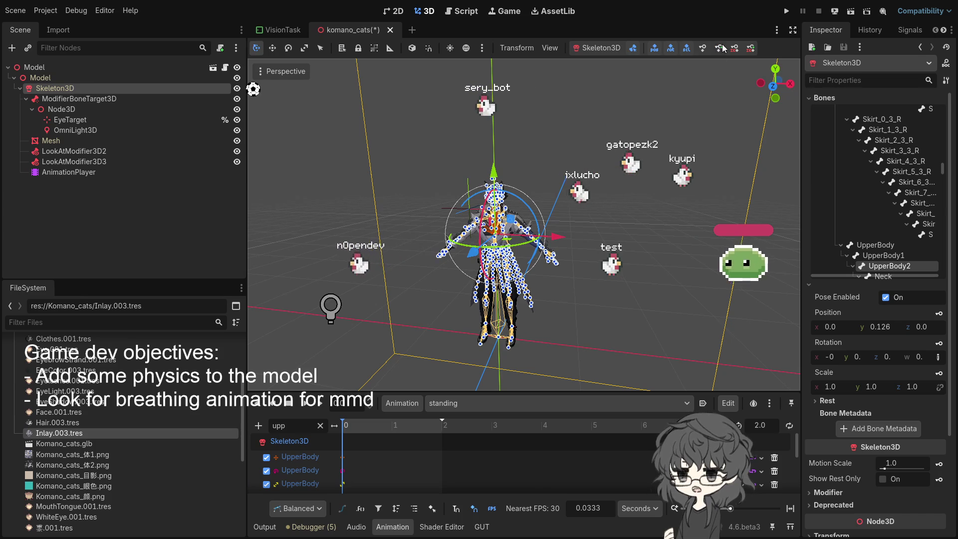
pyautogui.scroll(5, 570, 258)
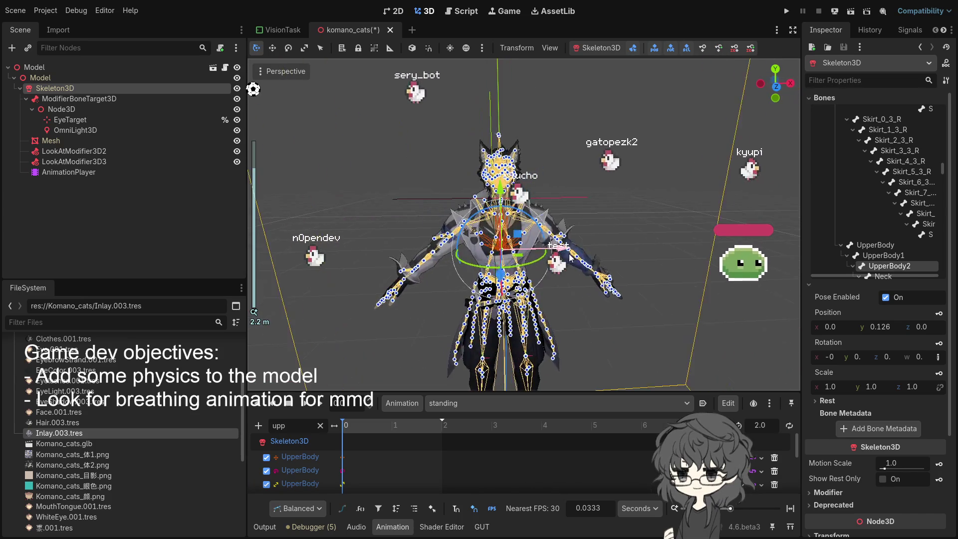
pyautogui.scroll(2, 571, 258)
pyautogui.scroll(-4, 571, 258)
pyautogui.scroll(2, 570, 258)
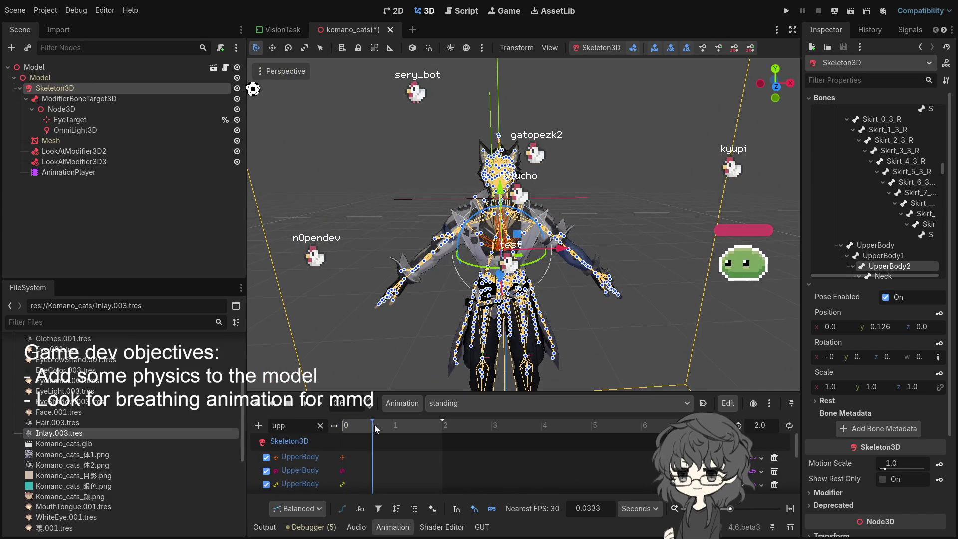
pyautogui.scroll(2, 561, 304)
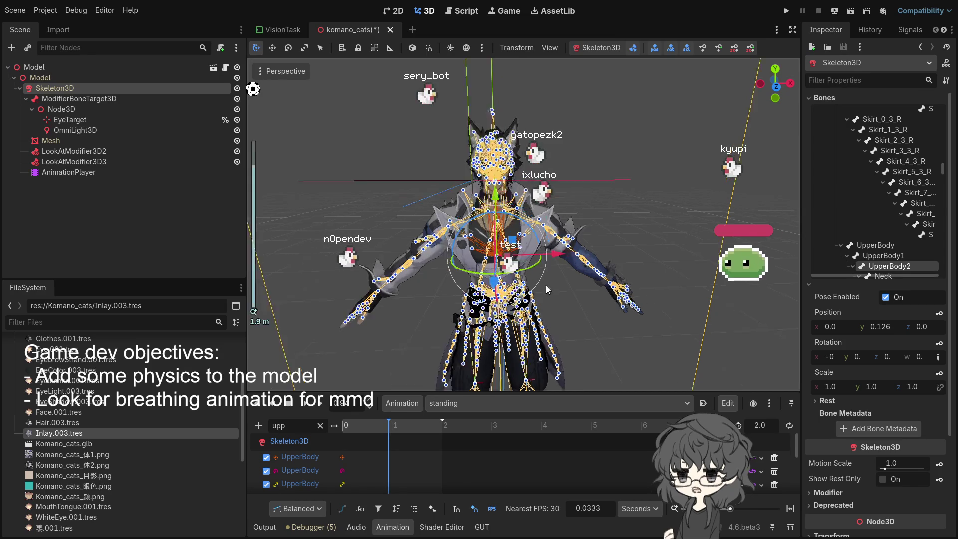
pyautogui.scroll(2, 601, 273)
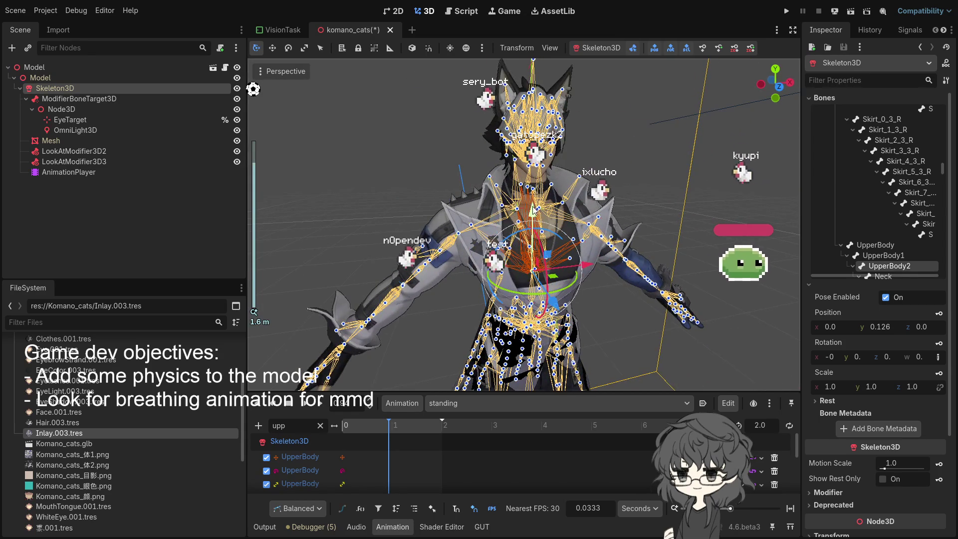
pyautogui.moveTo(533, 211); pyautogui.dragTo(532, 214)
pyautogui.moveTo(888, 327); pyautogui.dragTo(875, 328)
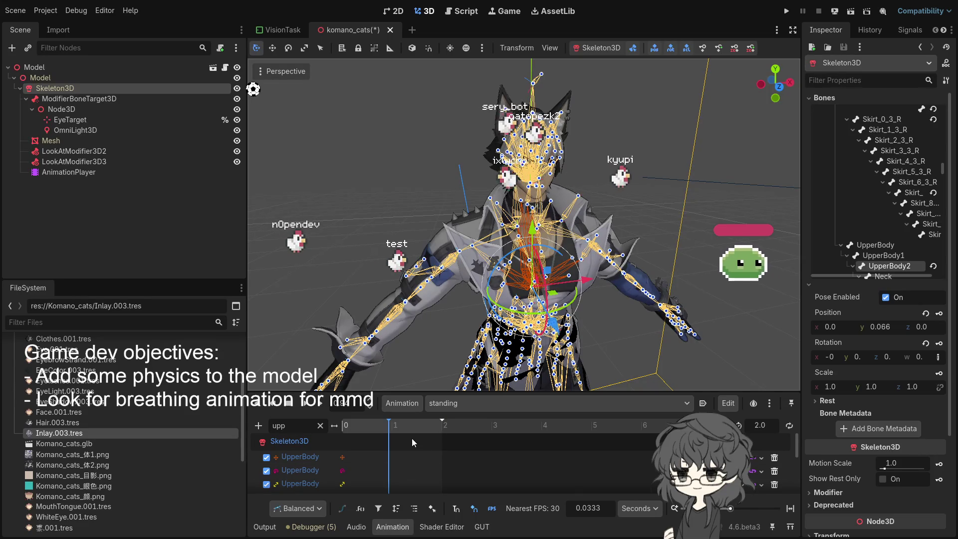
# Step: Insert a skeleton pose key, undo it, and clear the Filter Tracks field
pyautogui.click(702, 49)
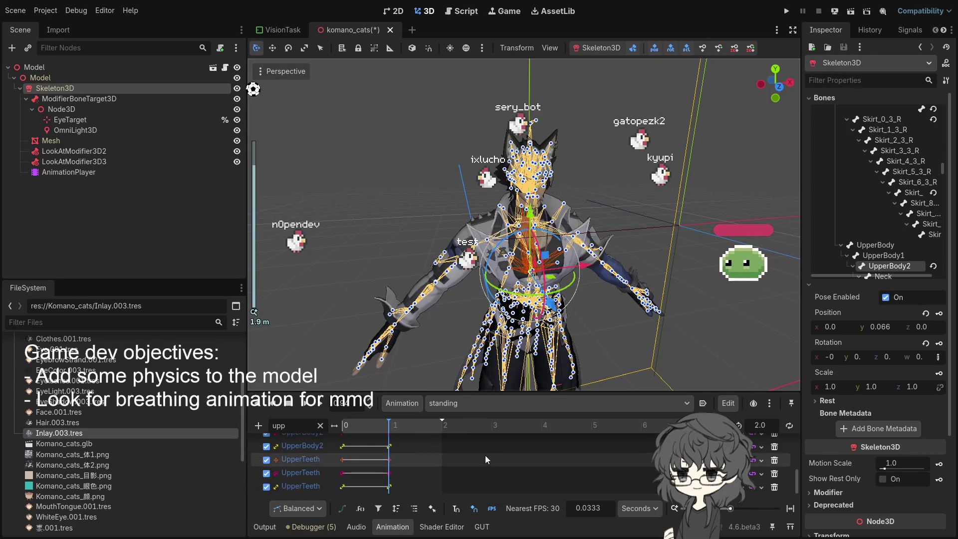
pyautogui.hotkey('ctrl', 'z')
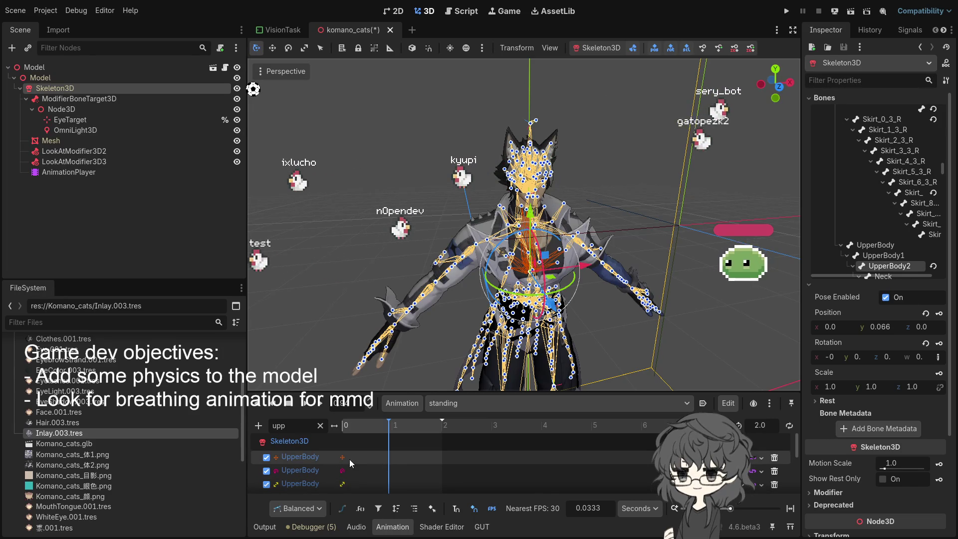
pyautogui.scroll(-5, 389, 193)
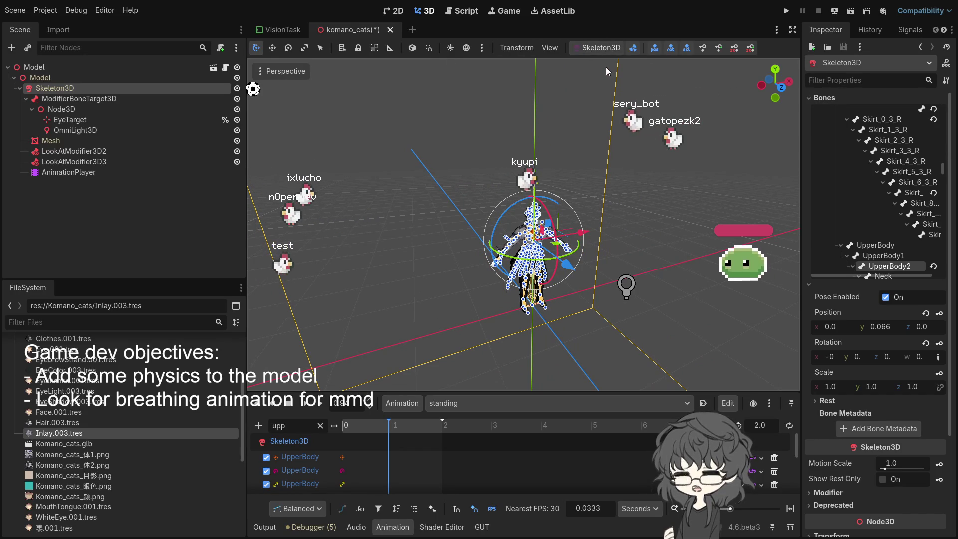
pyautogui.scroll(3, 585, 190)
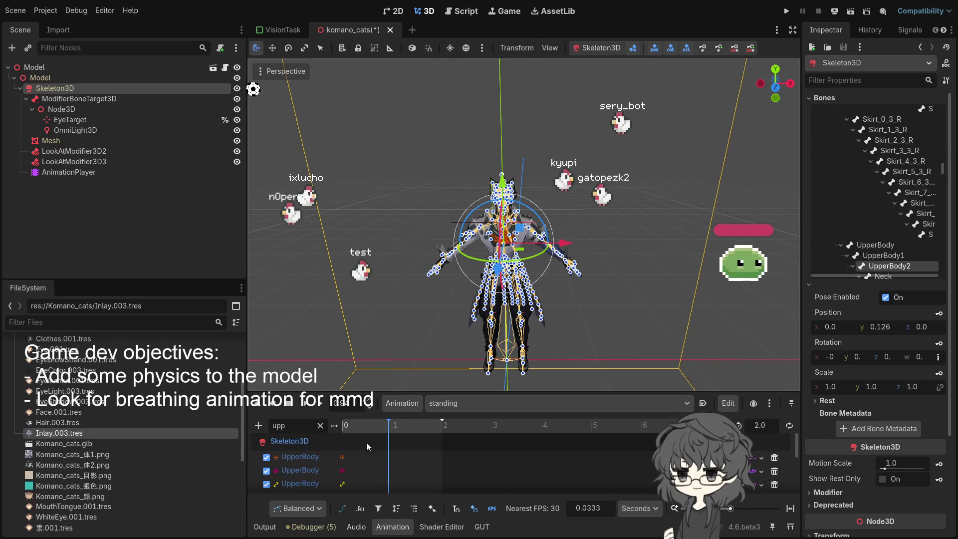
pyautogui.click(320, 425)
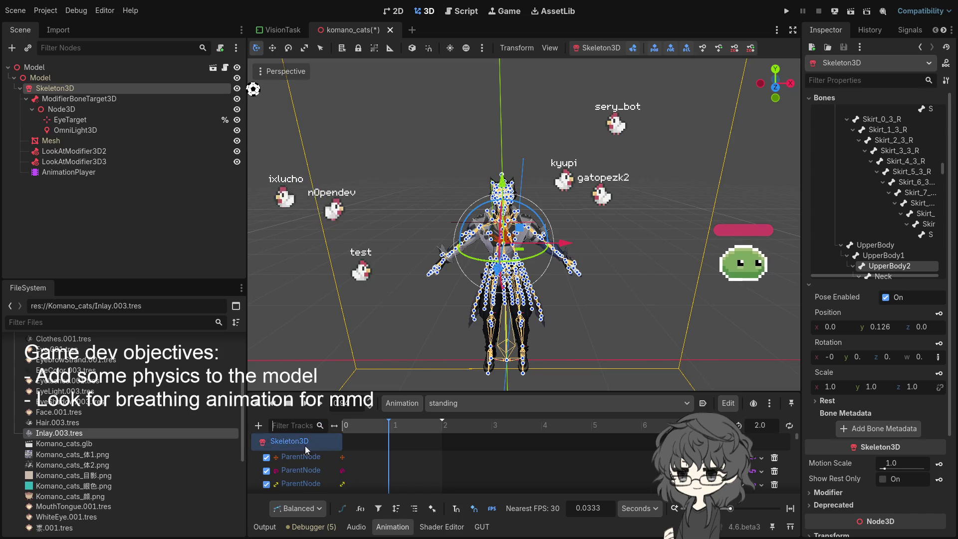
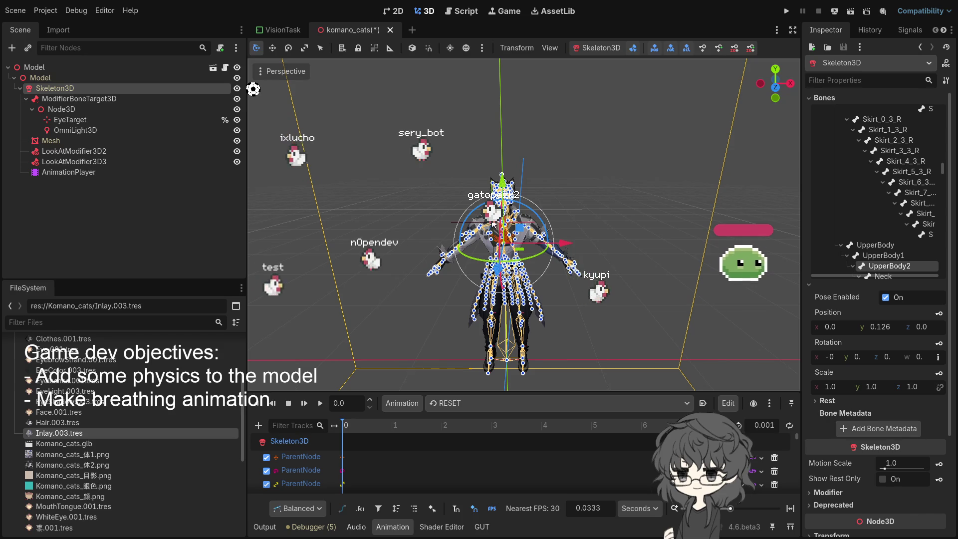
# Step: Delete the old AnimationPlayer node from the komano_cats scene
pyautogui.scroll(-3, 358, 163)
pyautogui.scroll(4, 369, 176)
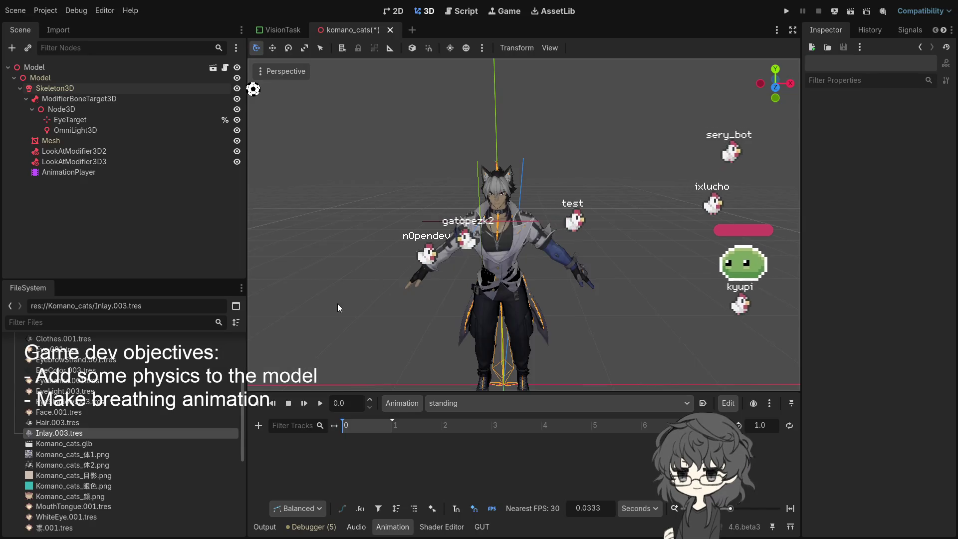
pyautogui.click(68, 171)
pyautogui.press('Delete')
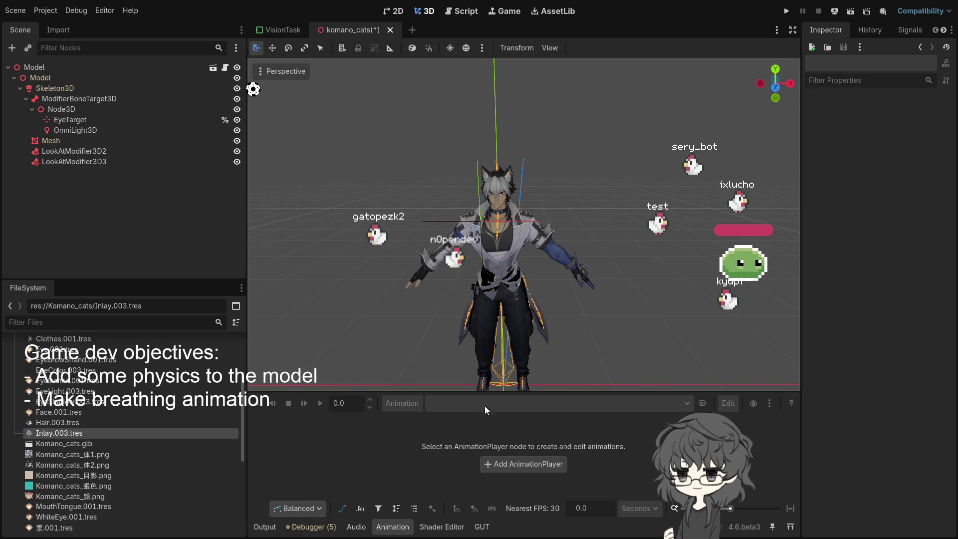
# Step: Add a new AnimationPlayer under Skeleton3D, set its Root Node to Skeleton3D, and save
pyautogui.click(523, 462)
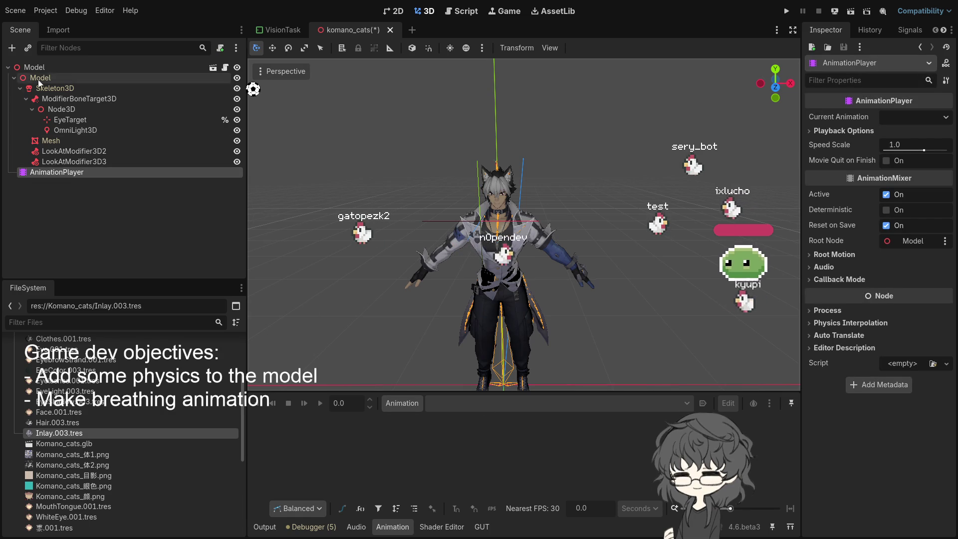
pyautogui.click(20, 88)
pyautogui.moveTo(49, 98); pyautogui.dragTo(50, 89)
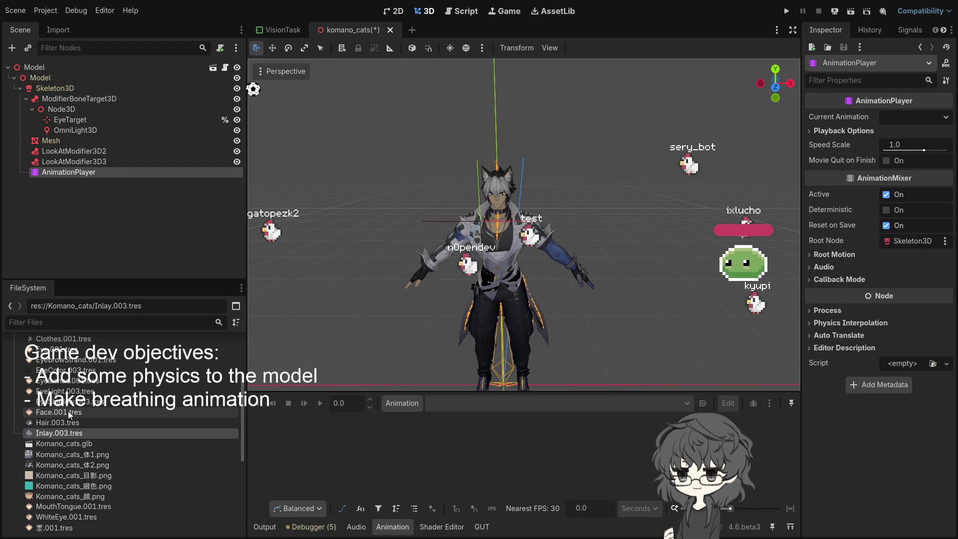
pyautogui.click(870, 241)
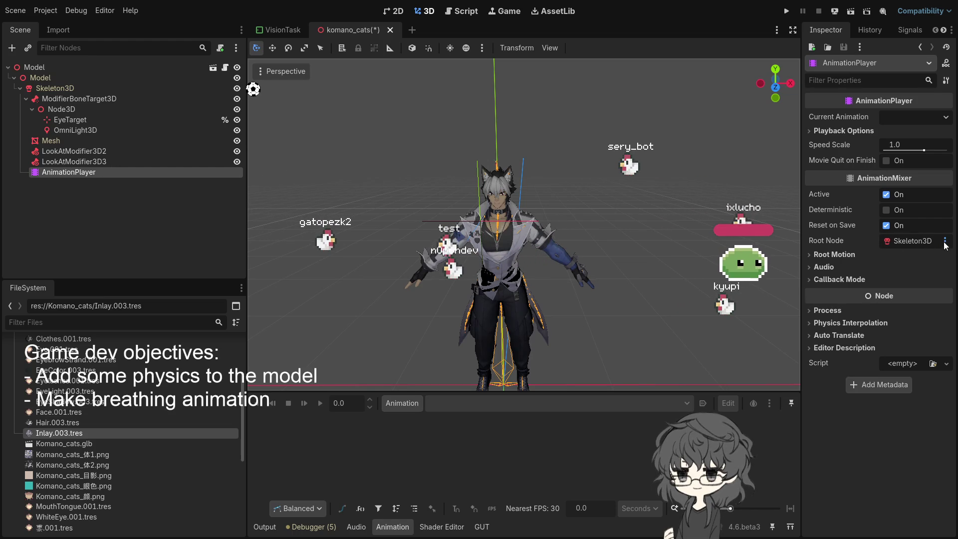
pyautogui.click(838, 254)
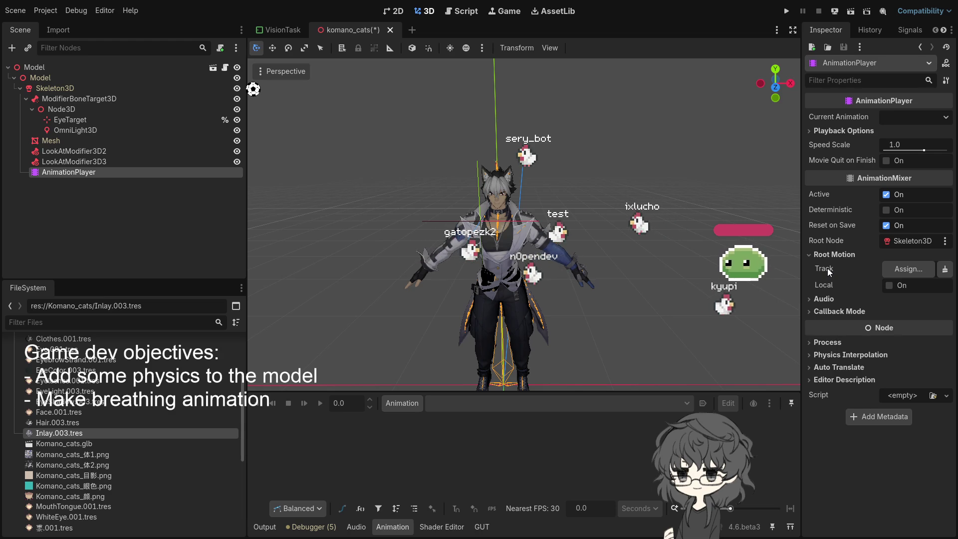
pyautogui.click(665, 172)
pyautogui.hotkey('ctrl', 's')
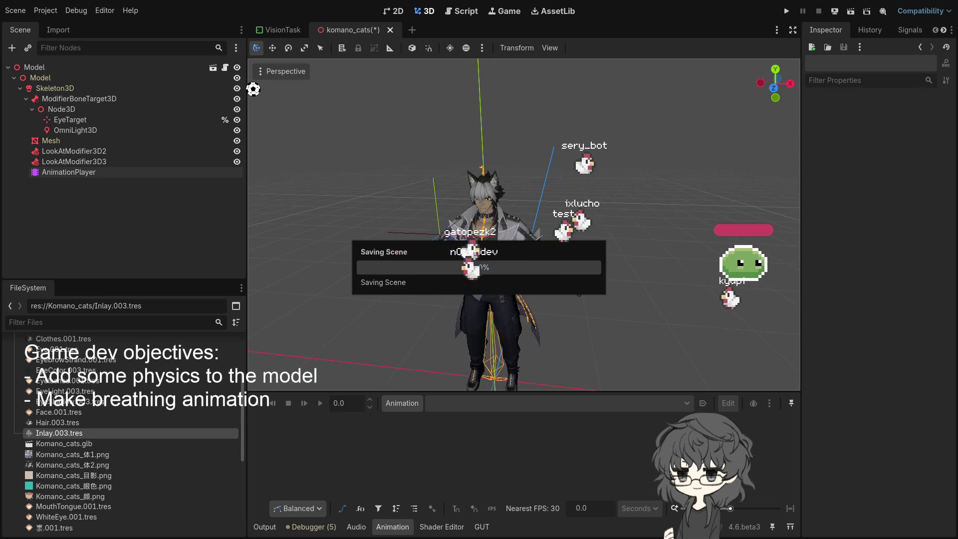
pyautogui.scroll(5, 612, 208)
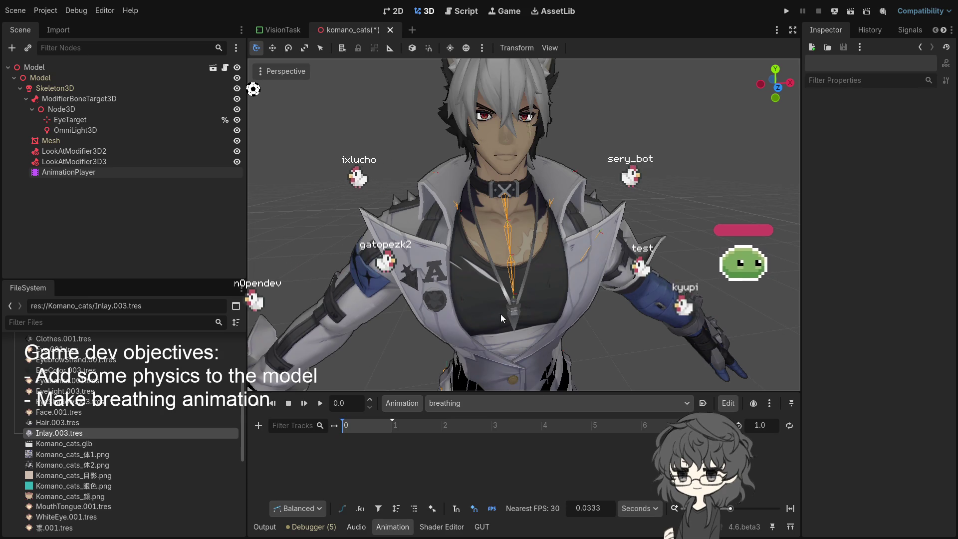
# Step: Select the ModifierBoneTarget3D node in the Scene dock
pyautogui.click(94, 99)
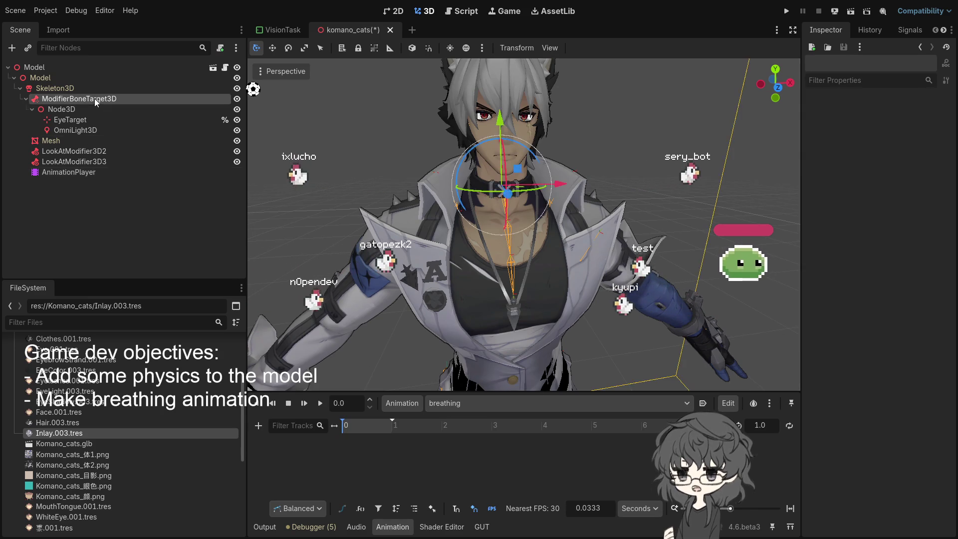
# Step: With Skeleton3D in bone edit mode, select UpperBody2, save, and key its position at 0 s
pyautogui.click(62, 88)
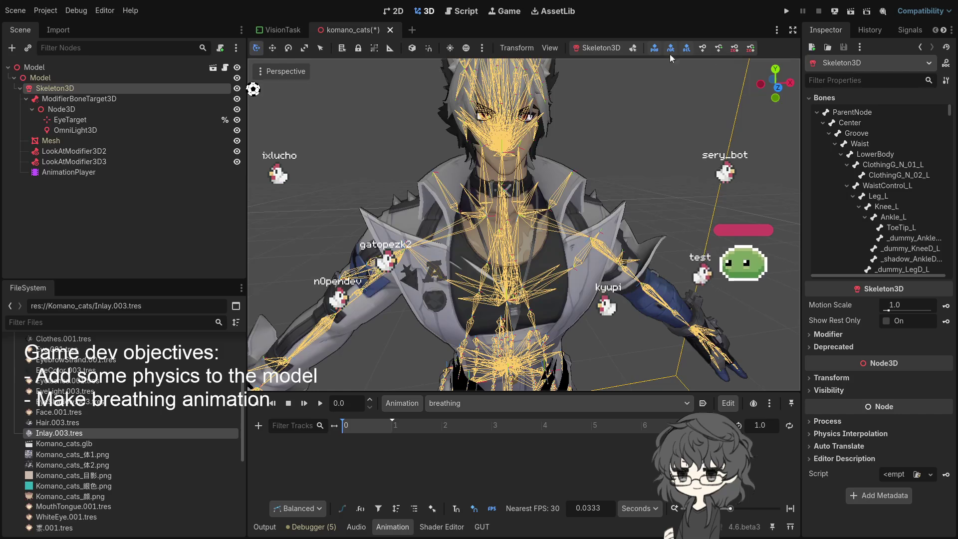
pyautogui.click(635, 48)
pyautogui.scroll(3, 542, 235)
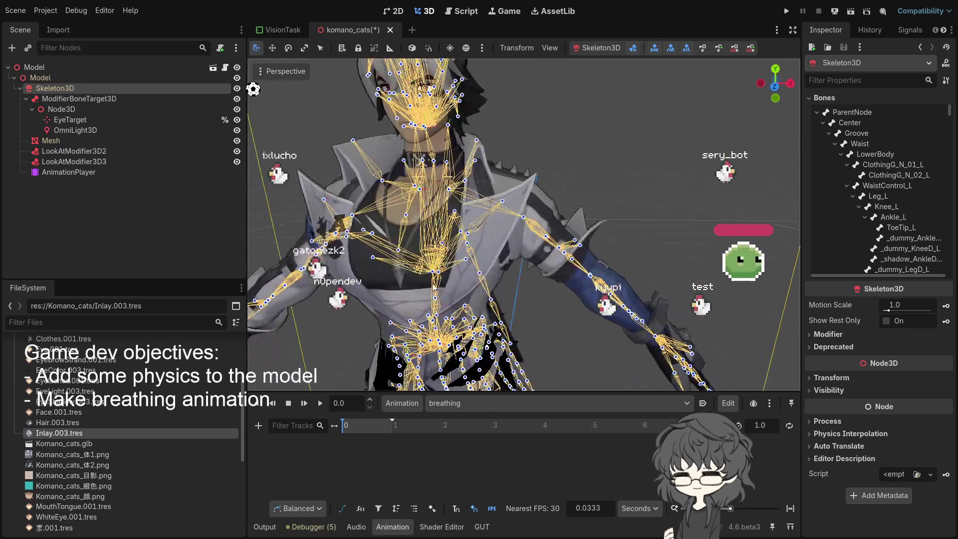
pyautogui.moveTo(433, 285); pyautogui.dragTo(427, 298)
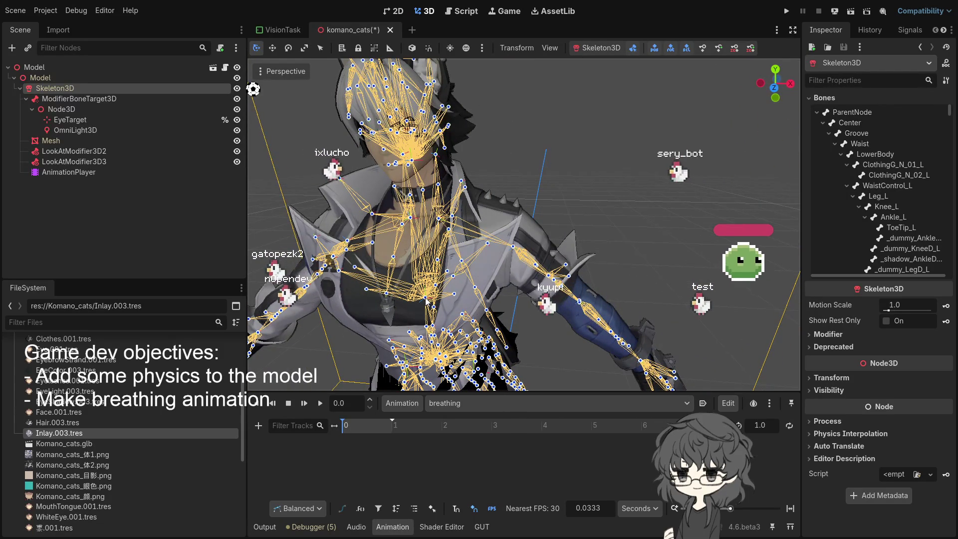
pyautogui.click(426, 298)
pyautogui.moveTo(426, 298); pyautogui.dragTo(512, 293)
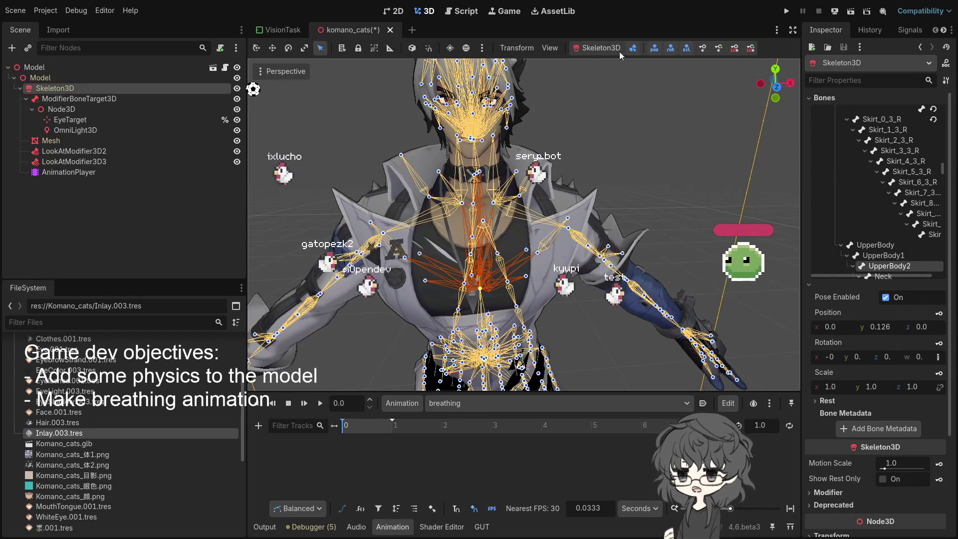
pyautogui.hotkey('ctrl', 's')
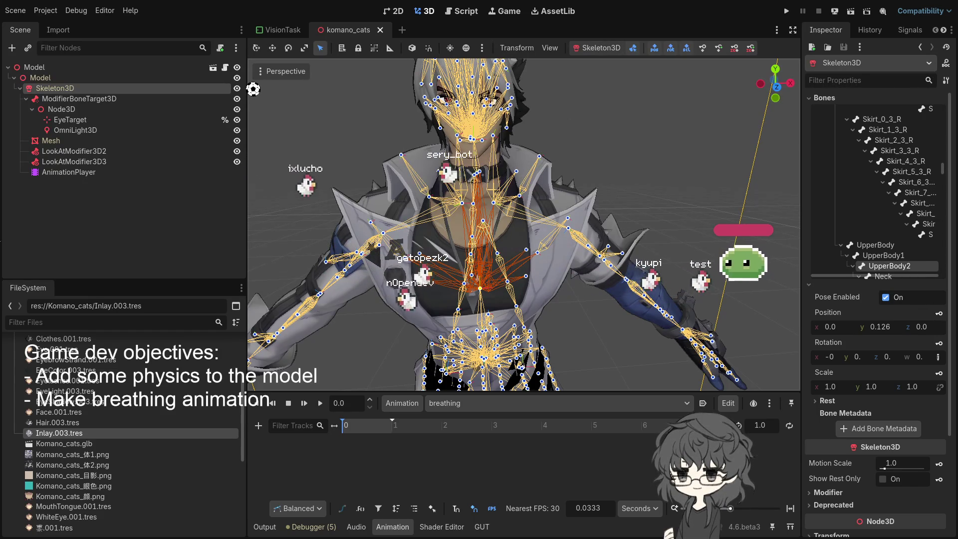
pyautogui.press('k')
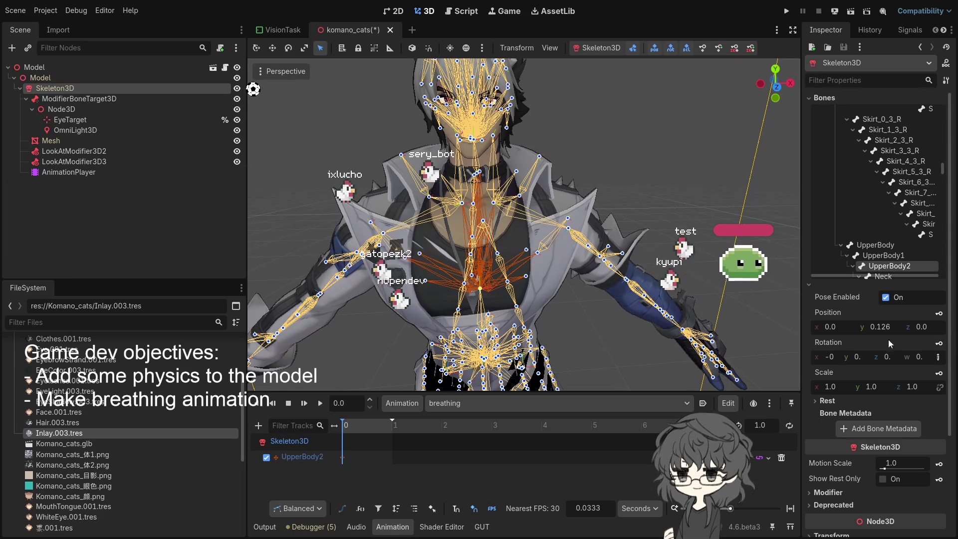
# Step: Key the UpperBody2 bone's scale and another transform track at time 0
pyautogui.click(938, 373)
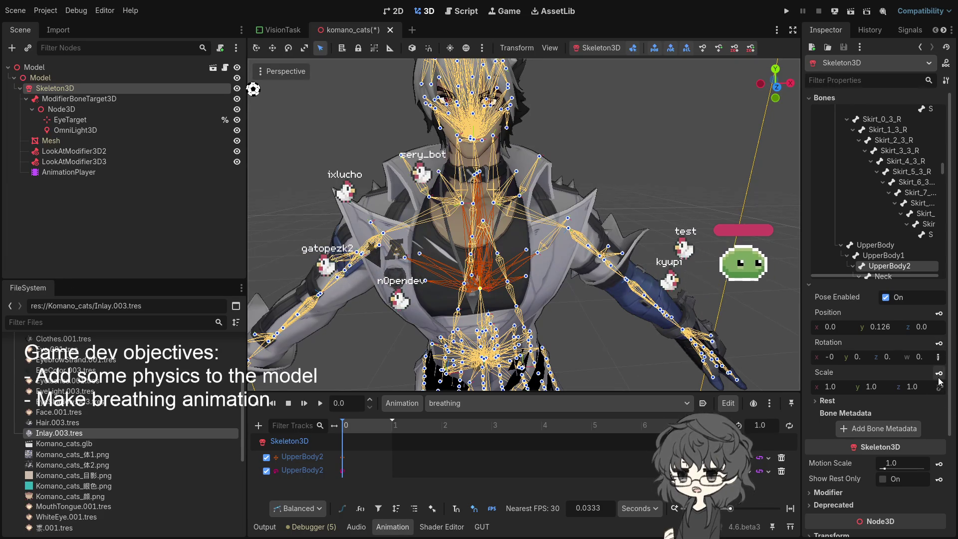
pyautogui.press('k')
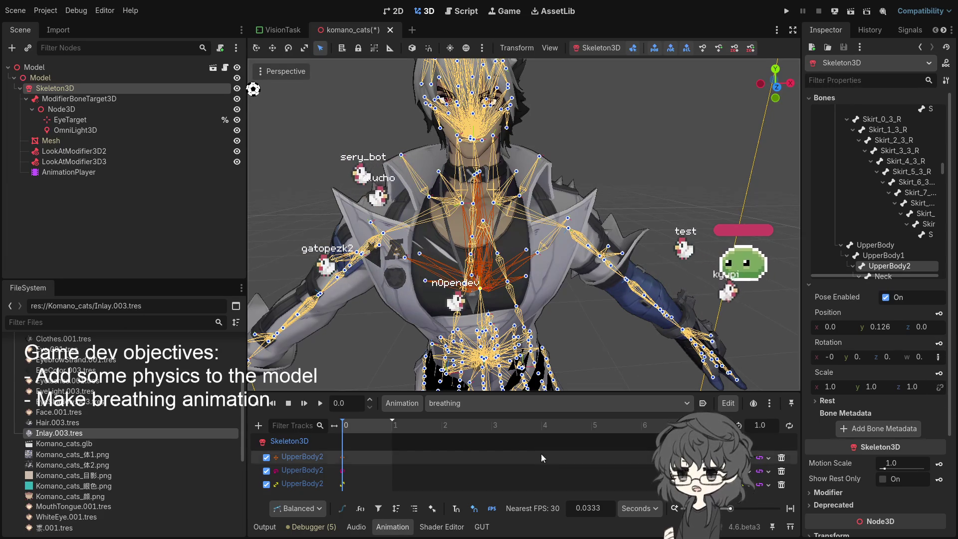
pyautogui.scroll(-5, 471, 308)
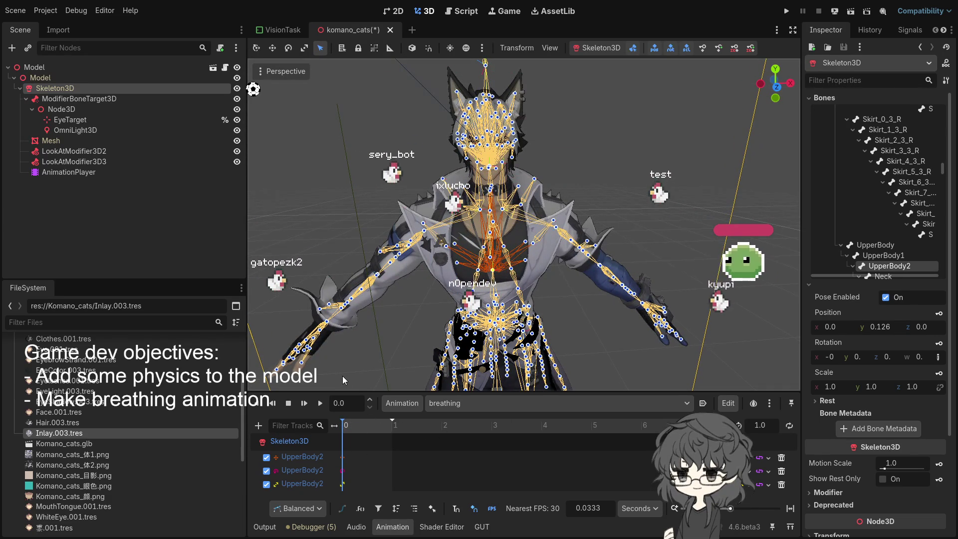
# Step: Set the animation length to 2 seconds and insert a position key at 2 s
pyautogui.click(759, 425)
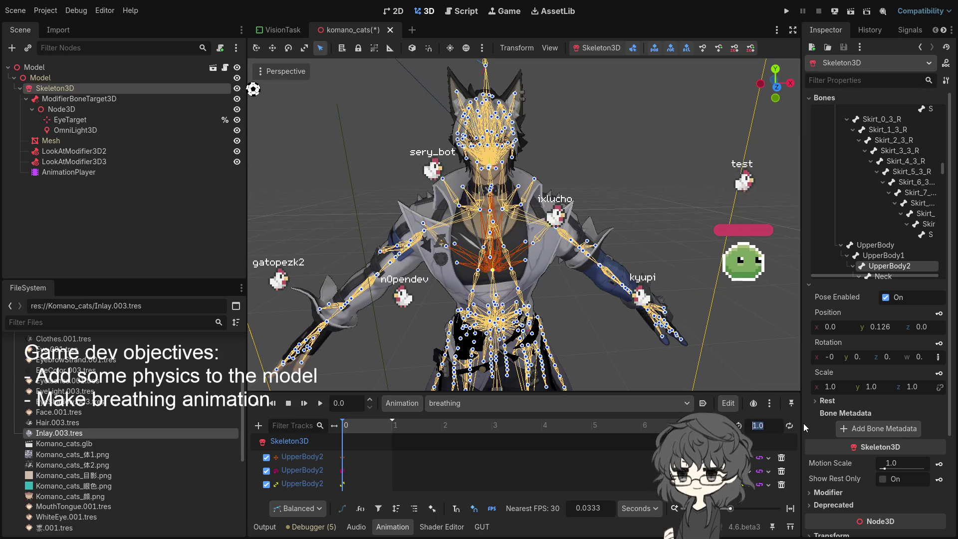
pyautogui.write('2')
pyautogui.press('Return')
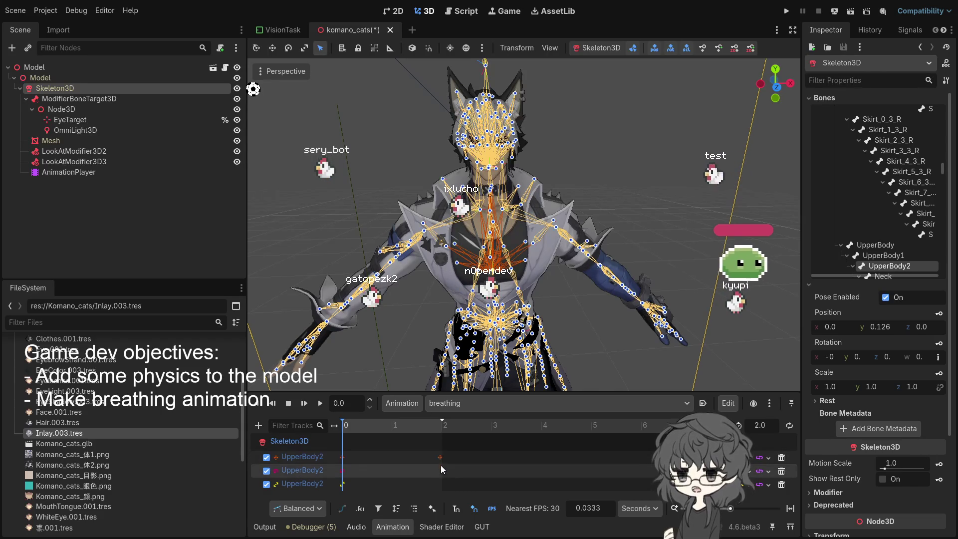
pyautogui.rightClick(438, 457)
pyautogui.click(486, 463)
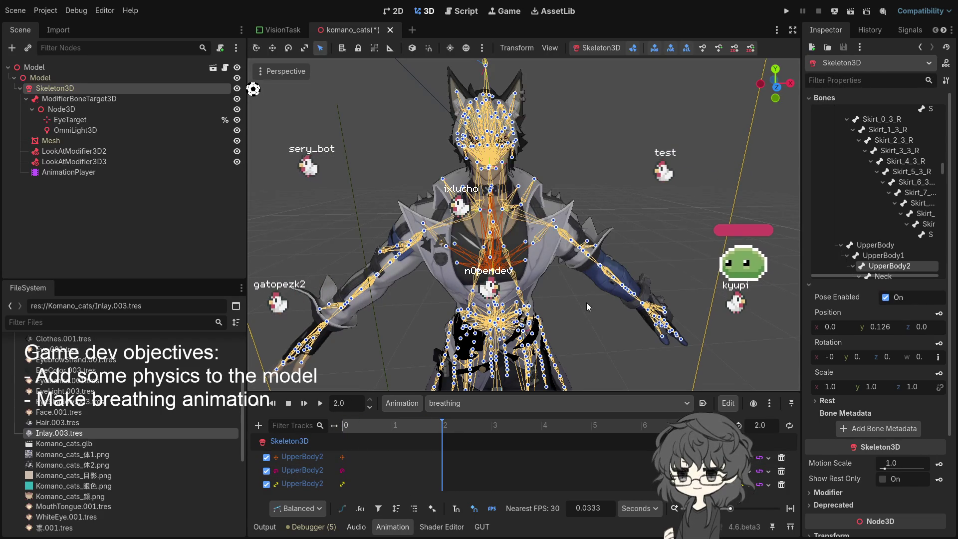
# Step: Raise UpperBody2 to y 0.131, trying and reverting other upper-body shifts
pyautogui.moveTo(586, 302)
pyautogui.mouseDown()
pyautogui.moveTo(592, 193)
pyautogui.moveTo(554, 185)
pyautogui.mouseUp()
pyautogui.press('q')
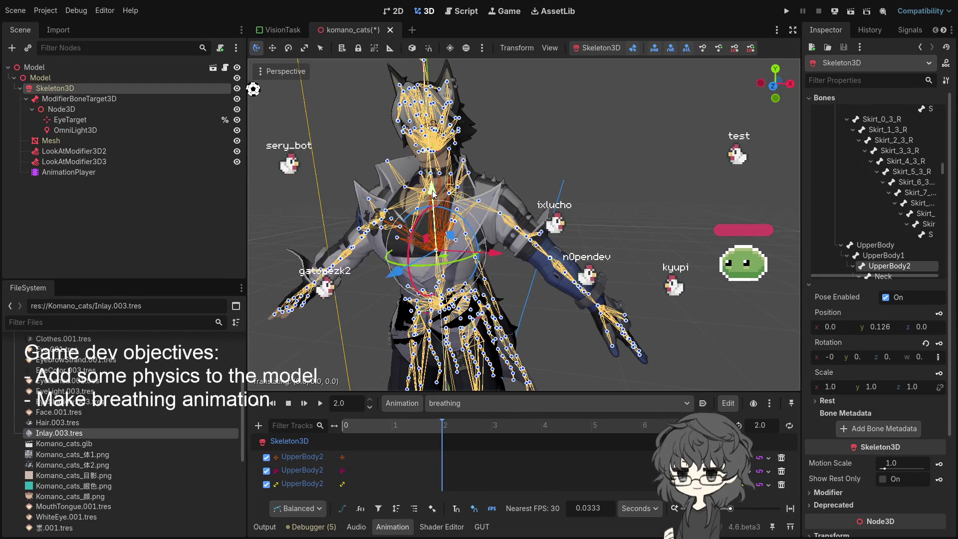
pyautogui.moveTo(432, 192); pyautogui.dragTo(433, 192)
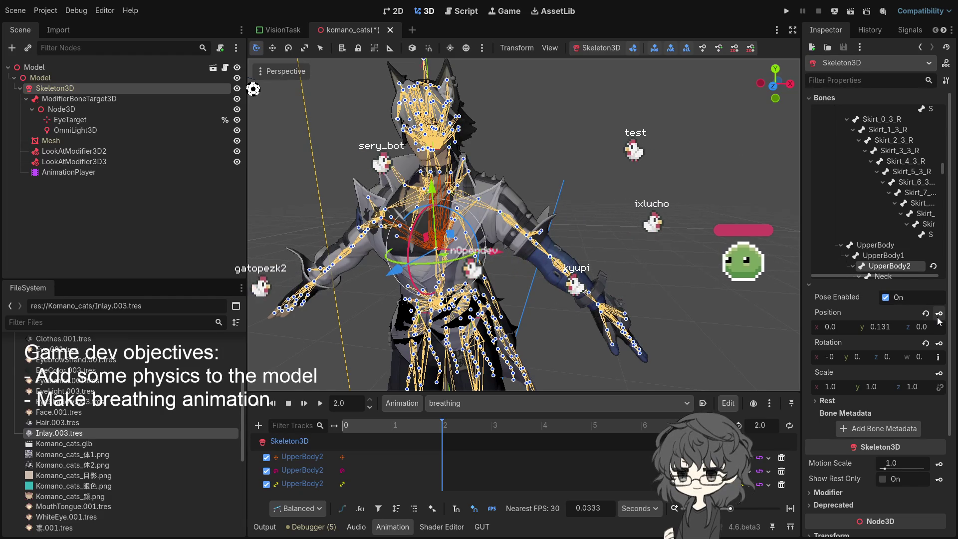
pyautogui.moveTo(506, 354)
pyautogui.mouseDown()
pyautogui.moveTo(573, 290)
pyautogui.moveTo(466, 282)
pyautogui.moveTo(500, 281)
pyautogui.moveTo(501, 289)
pyautogui.mouseUp()
pyautogui.scroll(3, 491, 285)
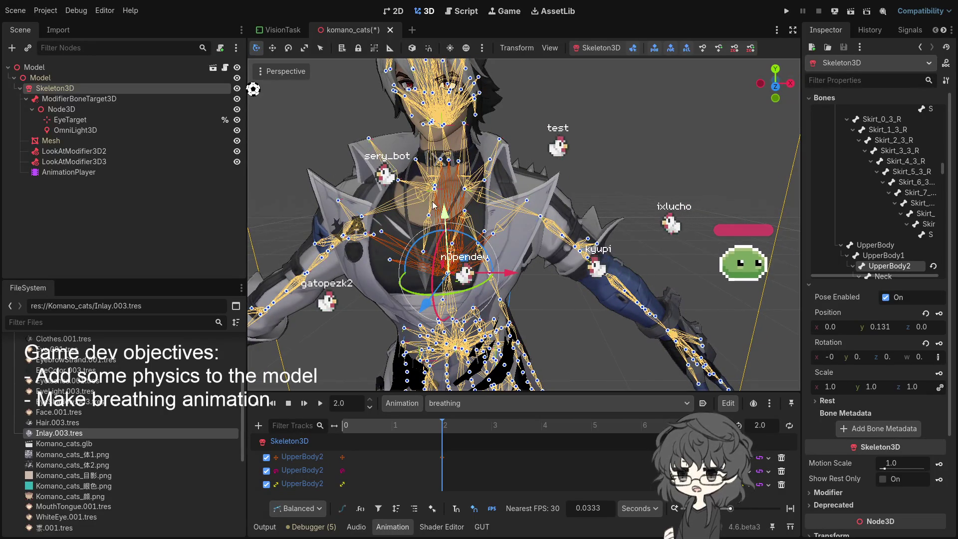
pyautogui.moveTo(509, 271)
pyautogui.mouseDown()
pyautogui.moveTo(535, 283)
pyautogui.moveTo(449, 289)
pyautogui.mouseUp()
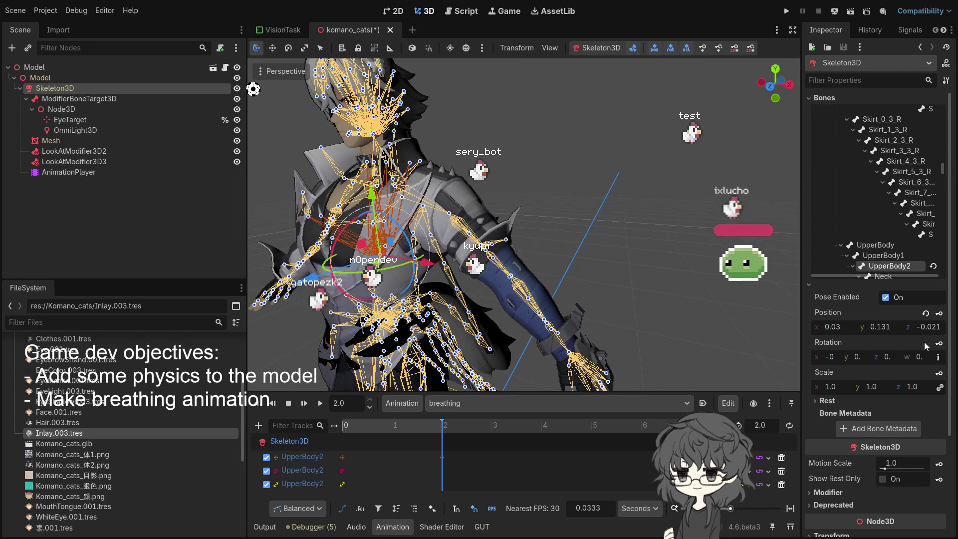
pyautogui.click(926, 313)
pyautogui.moveTo(554, 276); pyautogui.dragTo(588, 266)
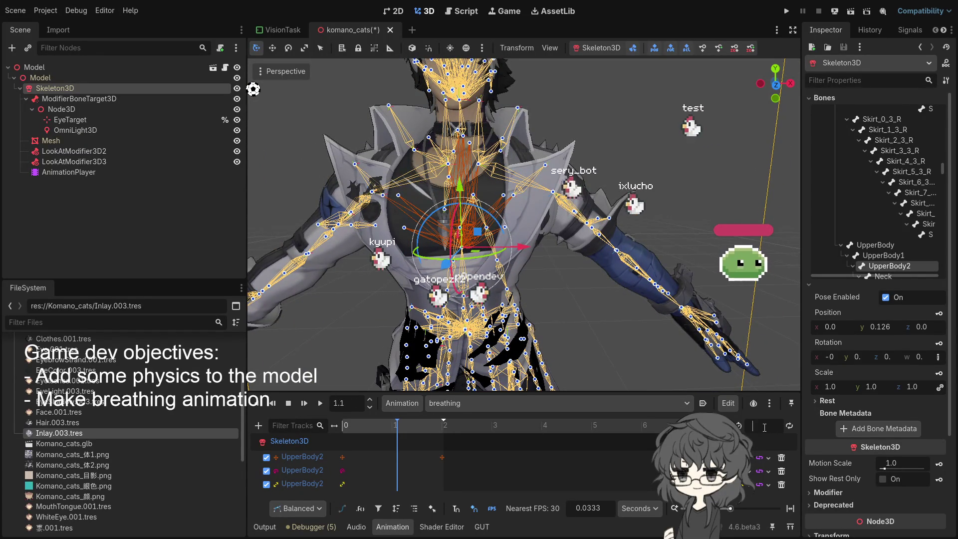
# Step: Move the playhead to the 2-second end and switch to scale mode
pyautogui.click(442, 433)
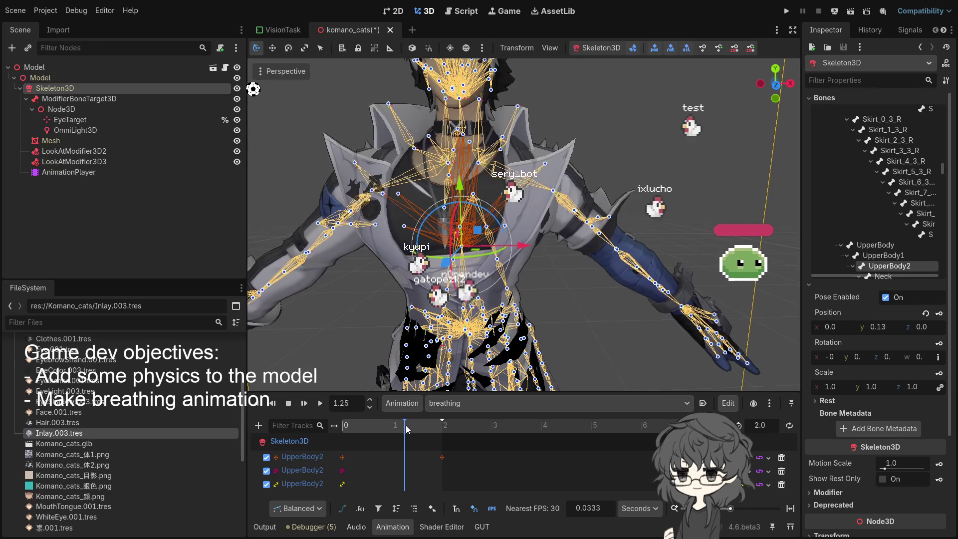
pyautogui.moveTo(443, 432); pyautogui.dragTo(454, 445)
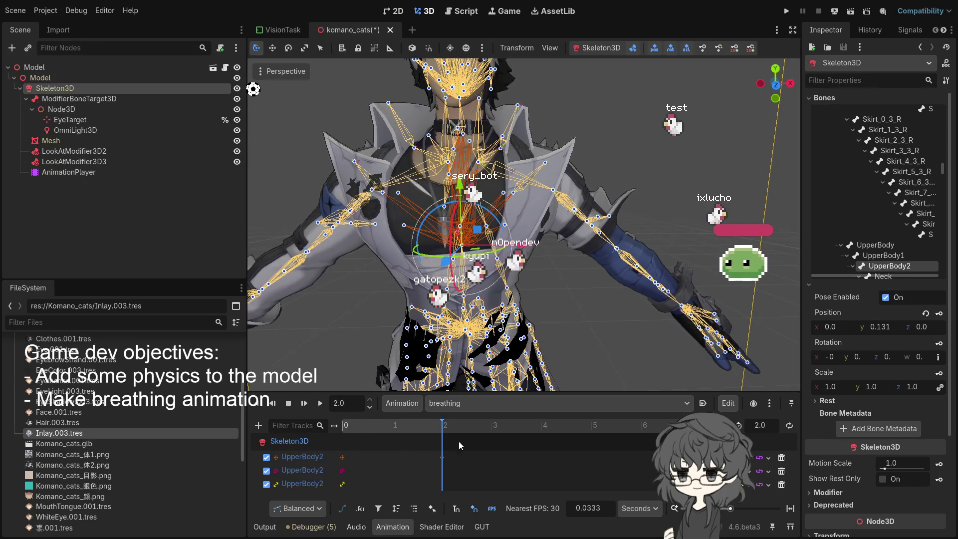
pyautogui.scroll(-5, 620, 301)
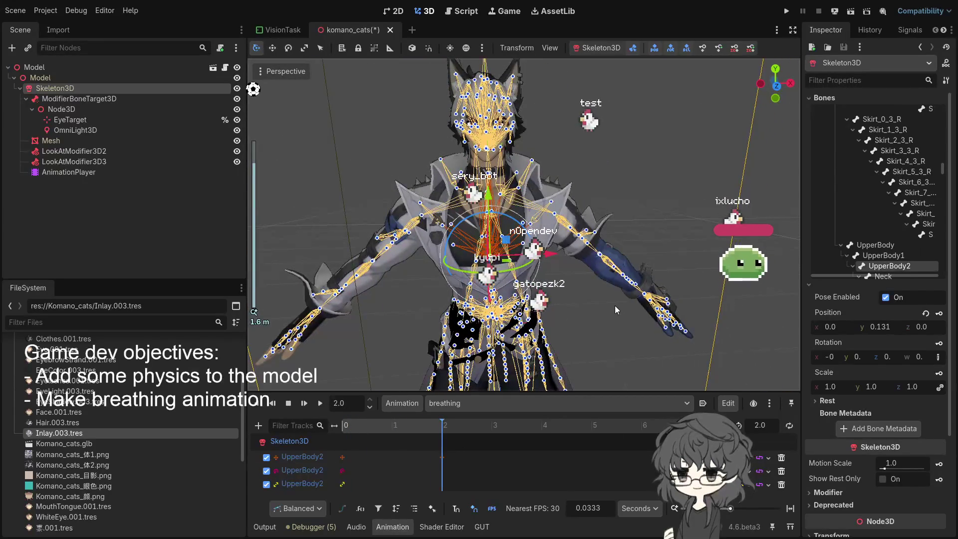
pyautogui.press('r')
pyautogui.scroll(2, 625, 304)
pyautogui.scroll(3, 579, 294)
# Step: Select Skeleton3D, turn on bone editing, and pick the UpperBody2 bone in the viewport
pyautogui.press('q')
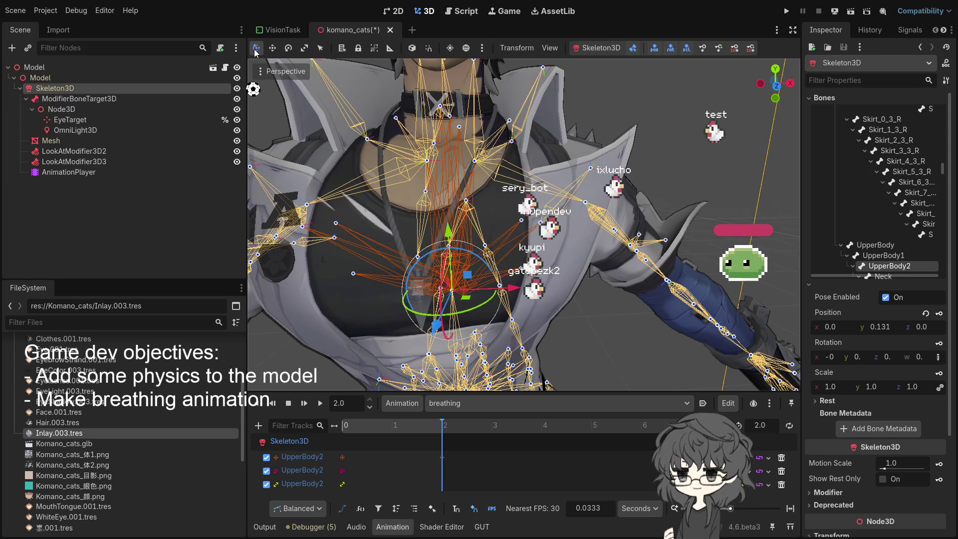
pyautogui.click(427, 194)
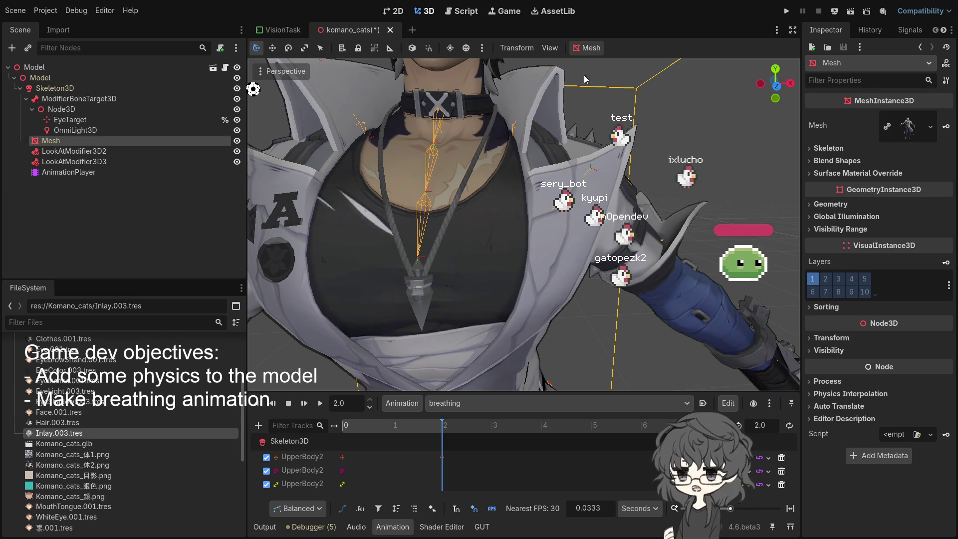
pyautogui.click(88, 101)
pyautogui.moveTo(479, 137); pyautogui.dragTo(539, 144)
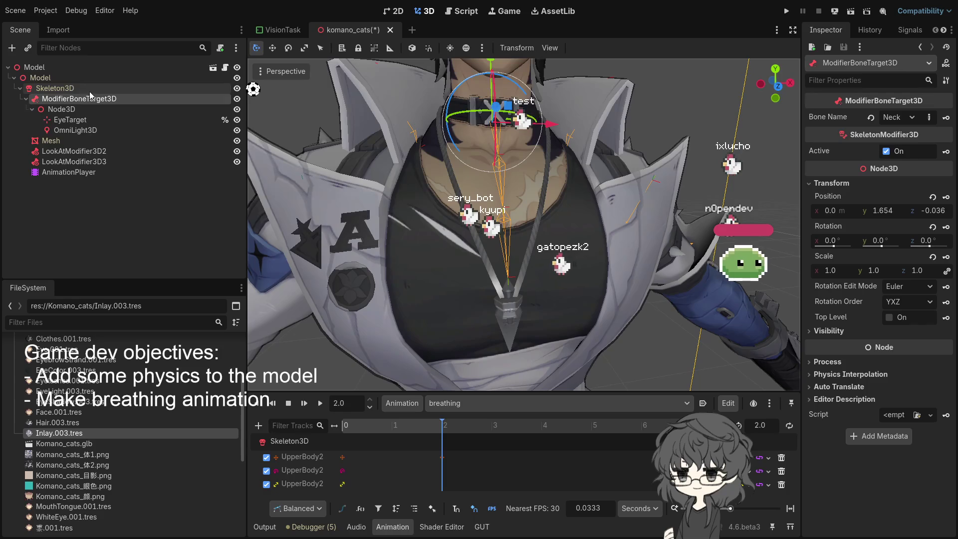
pyautogui.click(83, 89)
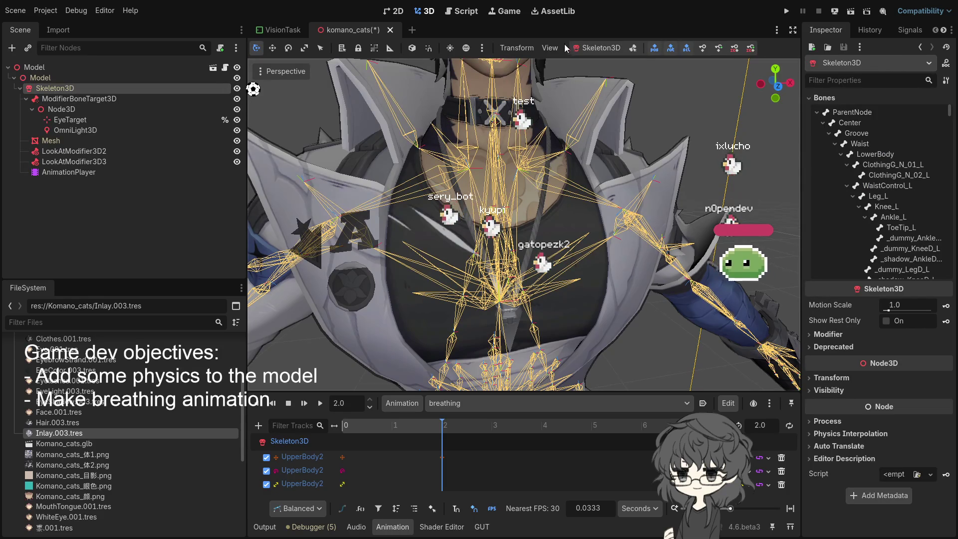
pyautogui.click(632, 48)
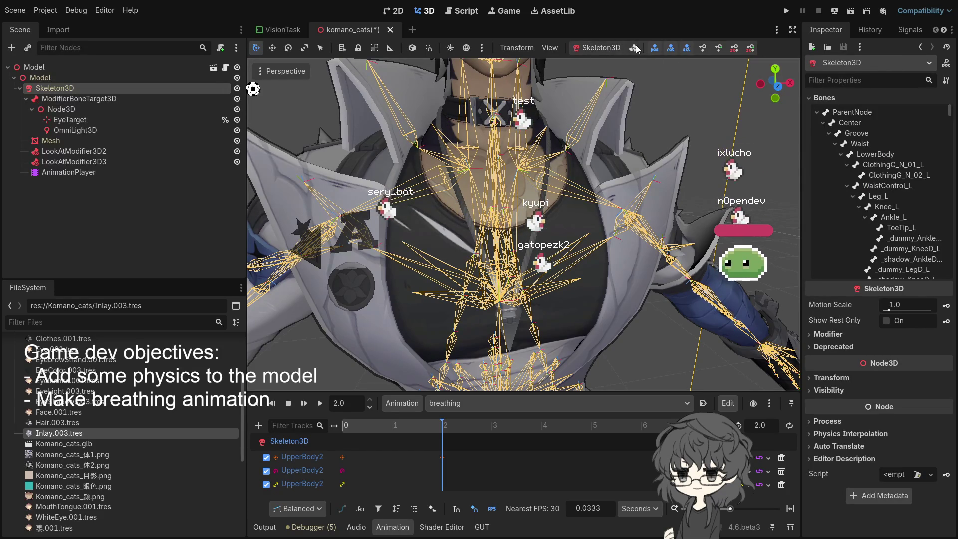
pyautogui.scroll(-3, 490, 265)
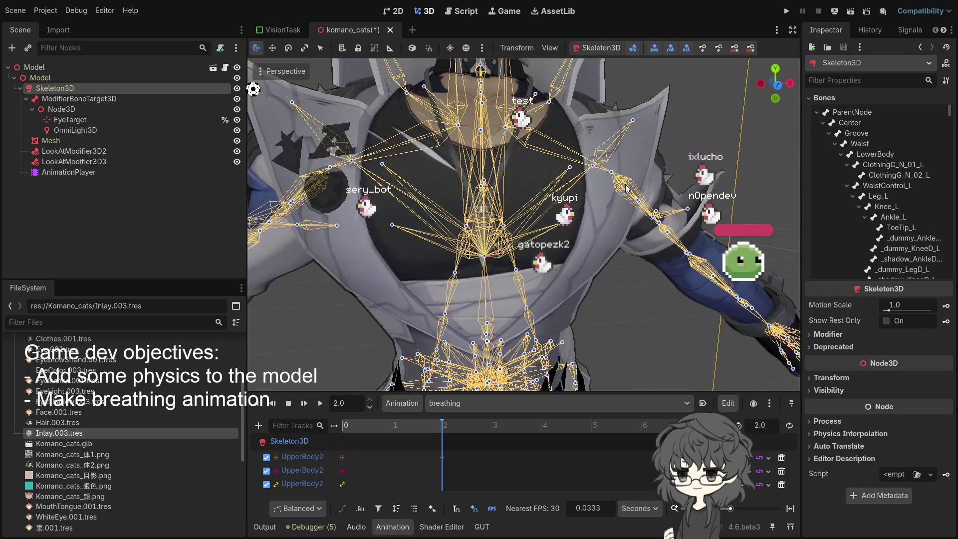
pyautogui.press('v')
pyautogui.click(486, 257)
# Step: Scrub the timeline, leaving the playhead at 2.0 seconds
pyautogui.moveTo(582, 241)
pyautogui.mouseDown()
pyautogui.moveTo(558, 242)
pyautogui.moveTo(461, 388)
pyautogui.mouseUp()
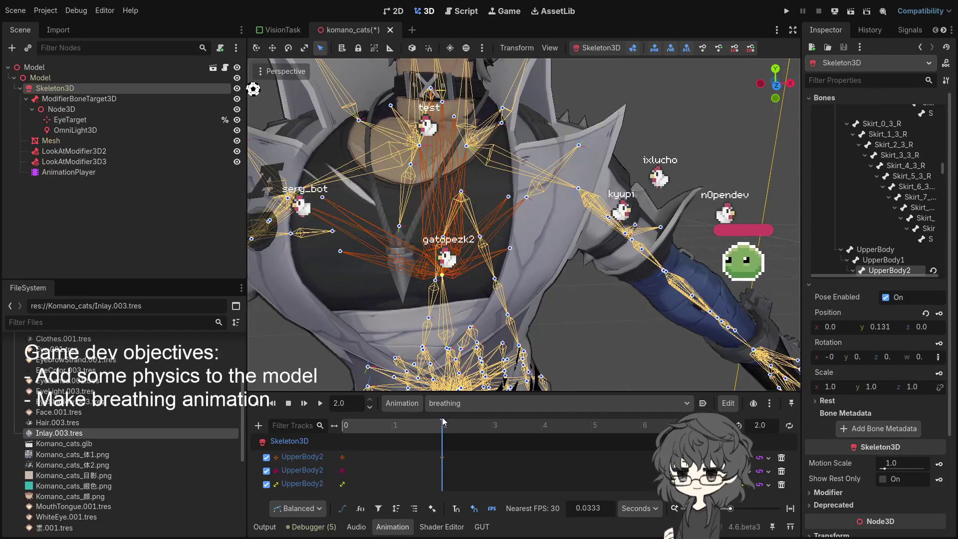
pyautogui.click(374, 424)
pyautogui.moveTo(444, 425)
pyautogui.mouseDown()
pyautogui.moveTo(469, 424)
pyautogui.moveTo(442, 425)
pyautogui.mouseUp()
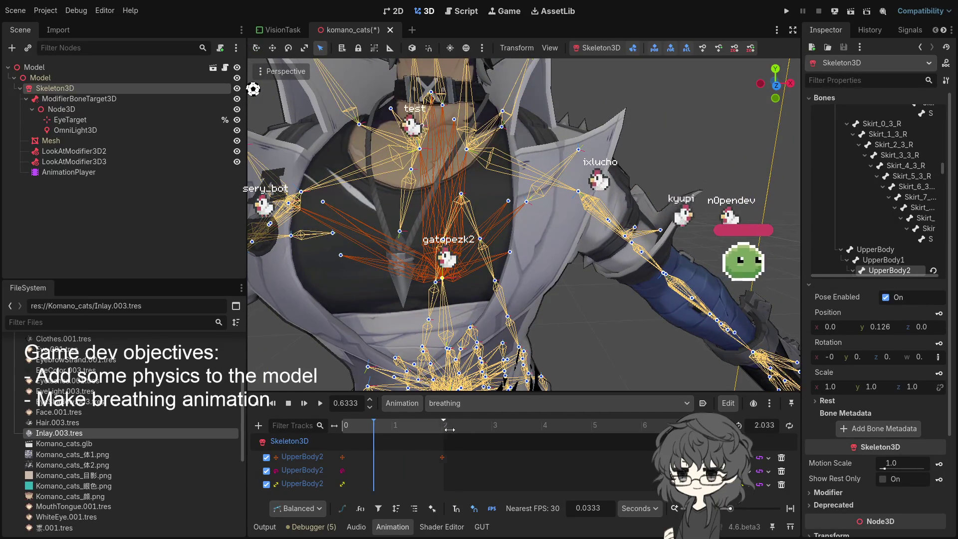
pyautogui.moveTo(376, 425); pyautogui.dragTo(530, 435)
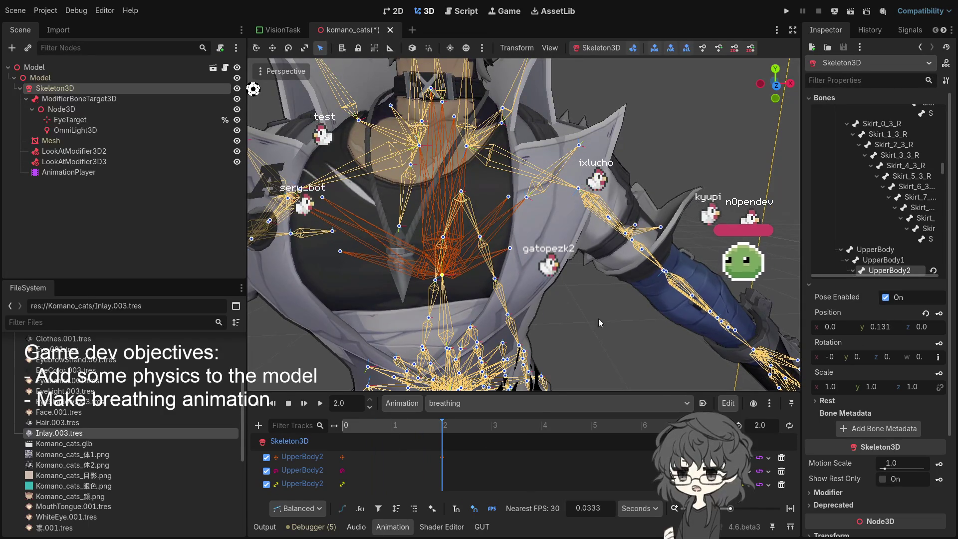
# Step: Try UpperBody2 scales of 1.015, 0.975 and 0.999, then reset the scale to 1.0
pyautogui.press('e')
pyautogui.press('r')
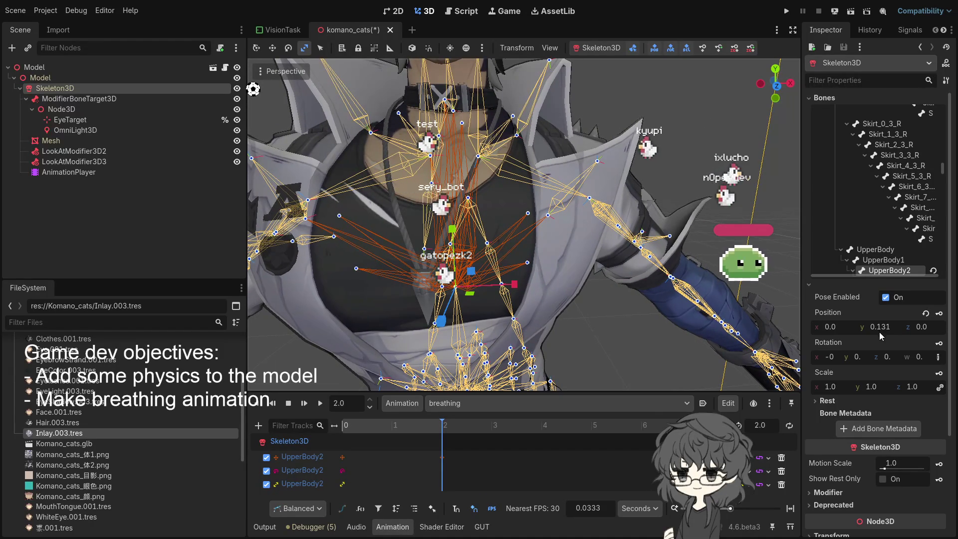
pyautogui.moveTo(832, 387); pyautogui.dragTo(833, 387)
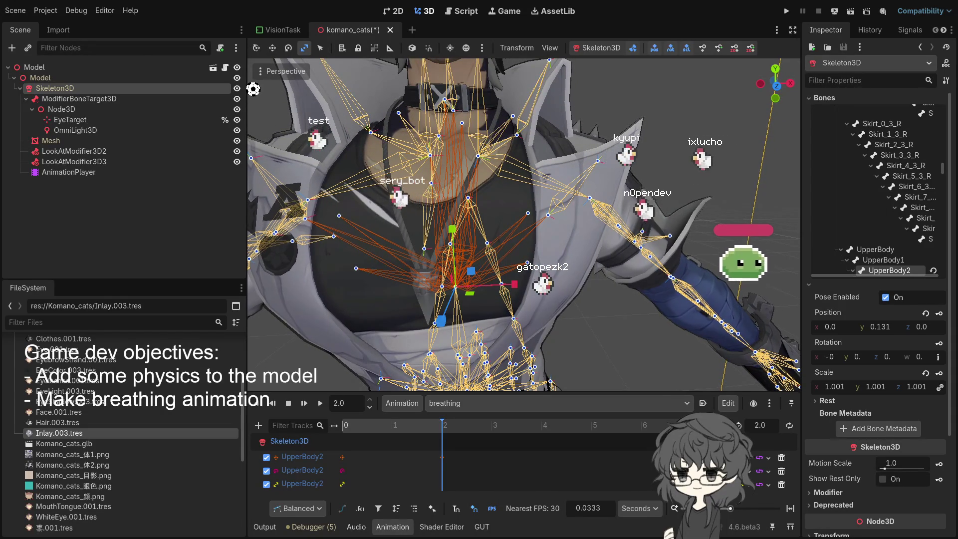
pyautogui.scroll(-5, 603, 280)
pyautogui.moveTo(567, 257)
pyautogui.mouseDown()
pyautogui.moveTo(684, 260)
pyautogui.moveTo(591, 246)
pyautogui.moveTo(726, 325)
pyautogui.moveTo(653, 285)
pyautogui.mouseUp()
pyautogui.click(845, 385)
pyautogui.write('0.975')
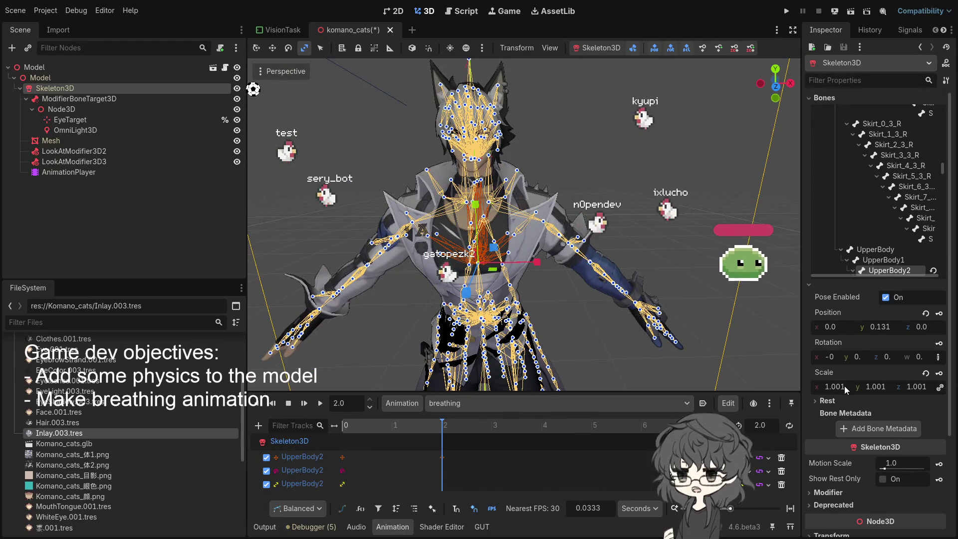
pyautogui.press('Return')
pyautogui.moveTo(848, 385)
pyautogui.mouseDown()
pyautogui.moveTo(858, 385)
pyautogui.moveTo(845, 385)
pyautogui.mouseUp()
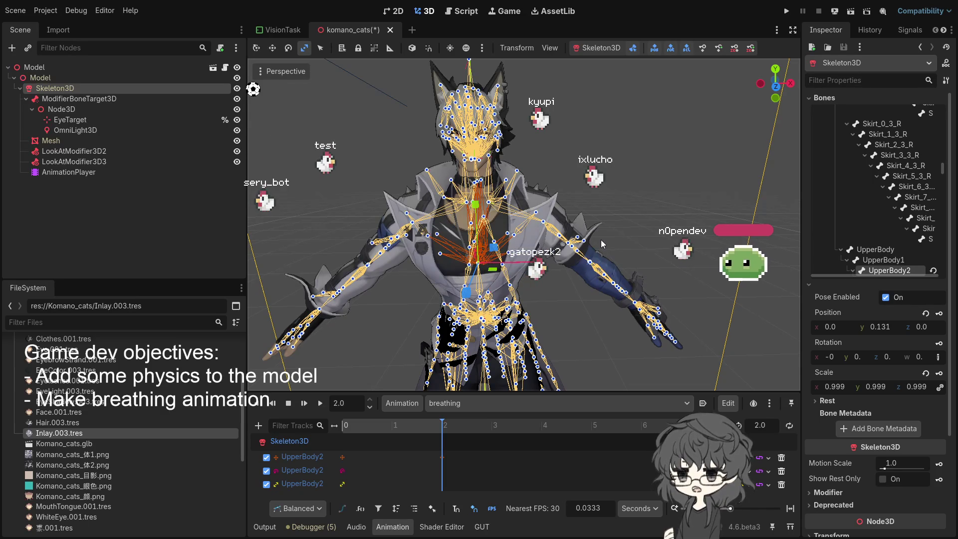
pyautogui.click(925, 374)
pyautogui.click(925, 373)
pyautogui.scroll(4, 522, 223)
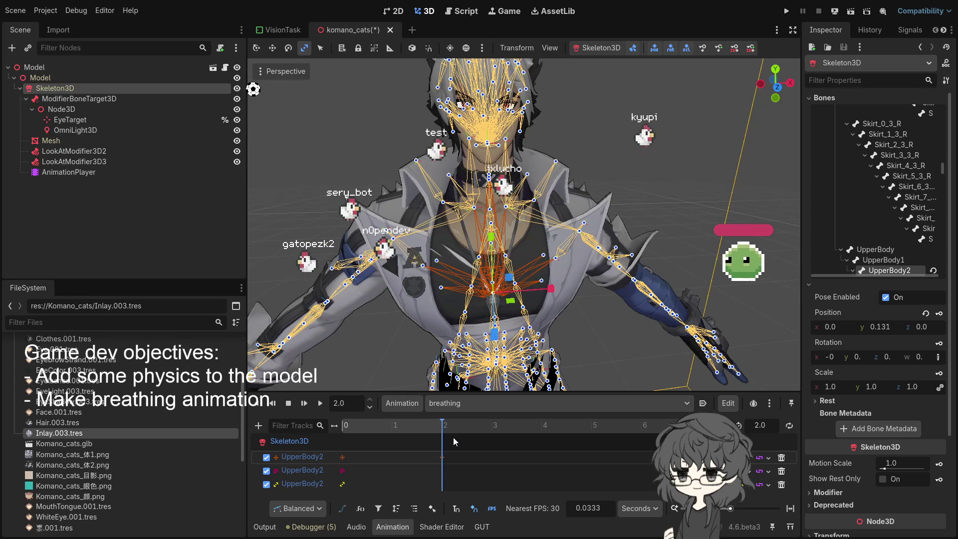
# Step: Enable looping on the breathing animation and scrub to preview the pose
pyautogui.click(74, 171)
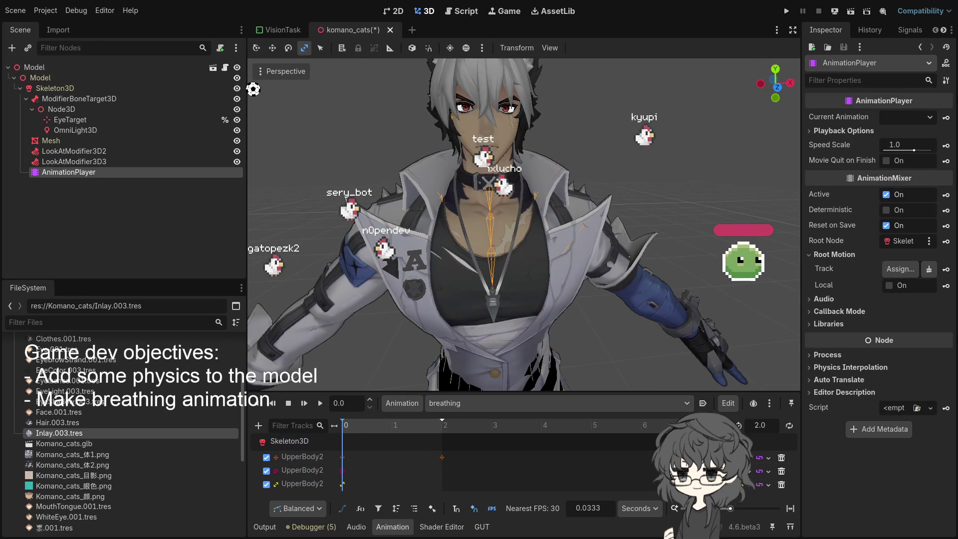
pyautogui.click(789, 425)
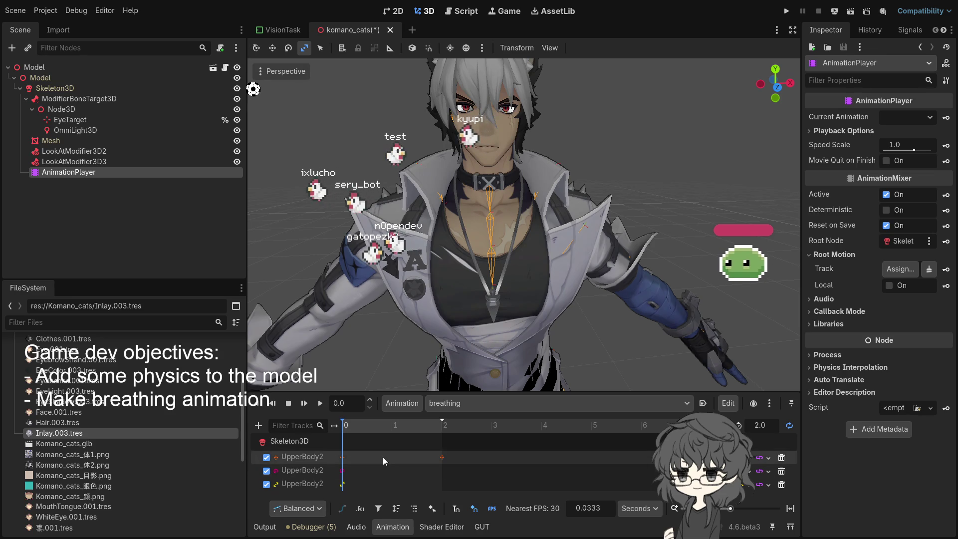
pyautogui.click(411, 425)
pyautogui.moveTo(412, 424)
pyautogui.mouseDown()
pyautogui.moveTo(436, 425)
pyautogui.moveTo(308, 435)
pyautogui.mouseUp()
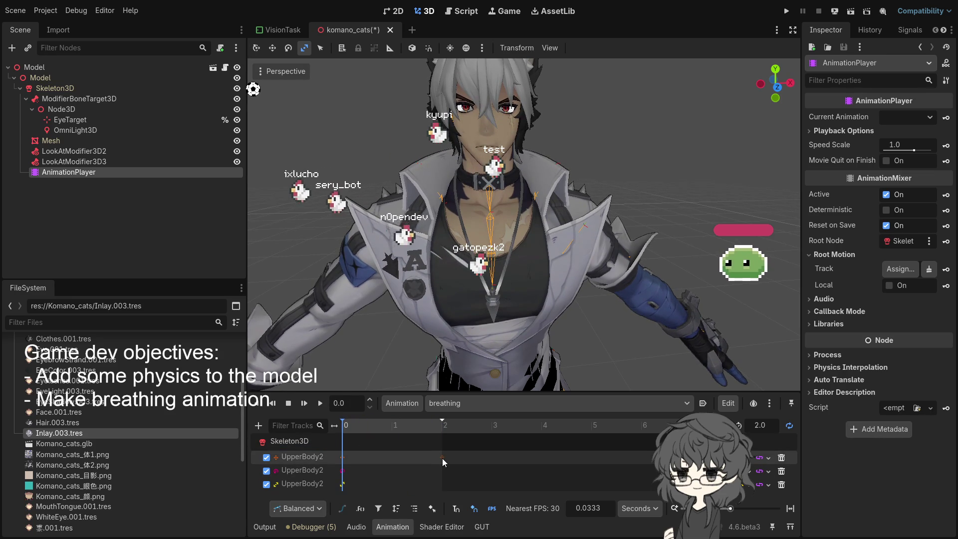
# Step: Move the UpperBody2 position key to about 1.3 s, then settle it at 2.0333 s
pyautogui.click(442, 458)
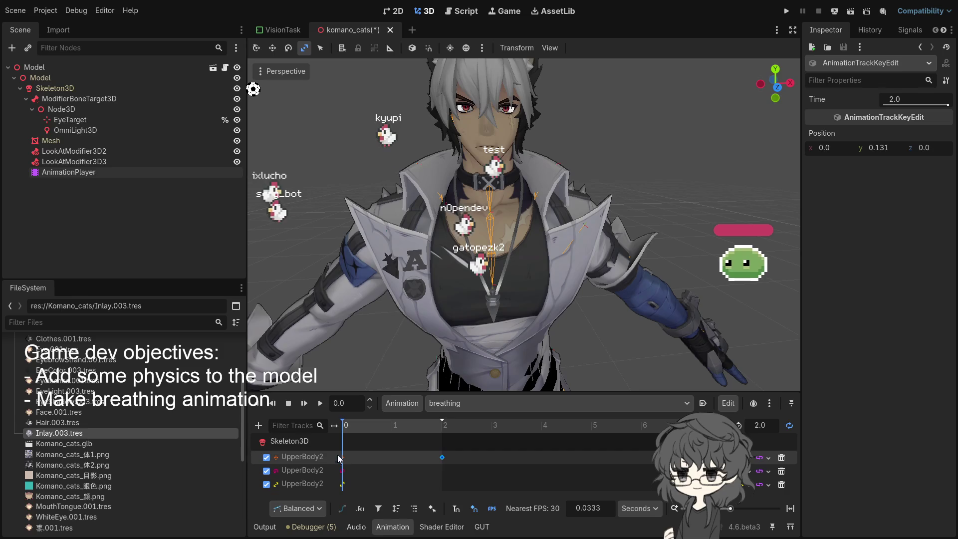
pyautogui.moveTo(442, 457); pyautogui.dragTo(408, 457)
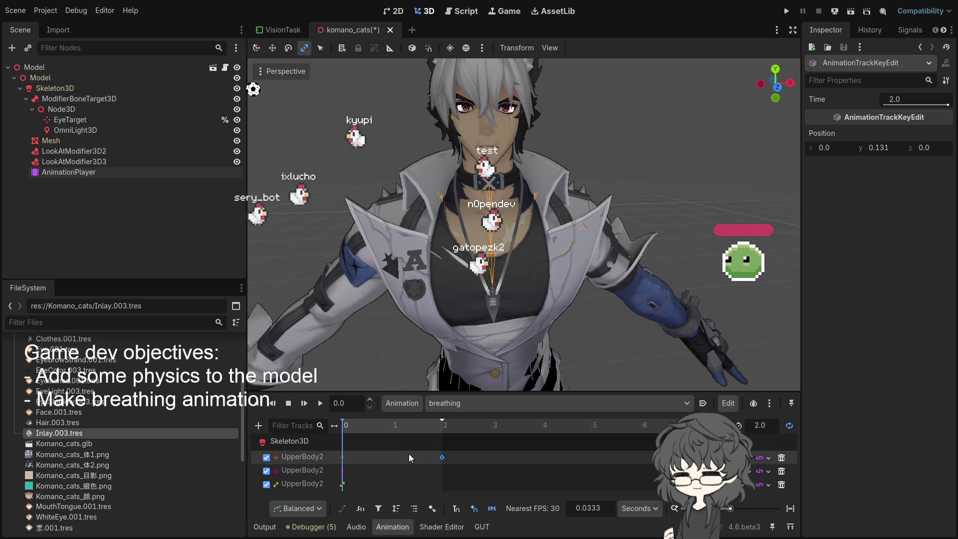
pyautogui.click(366, 459)
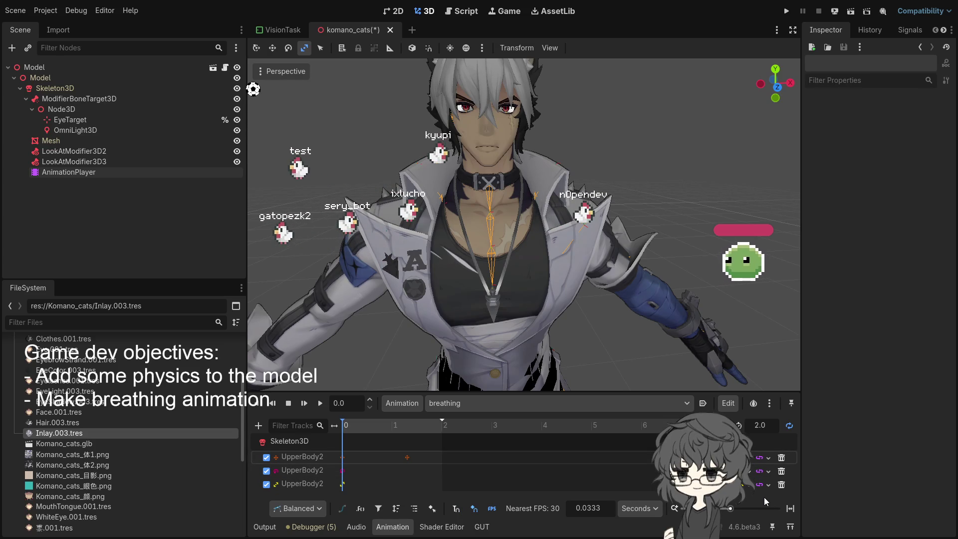
pyautogui.moveTo(349, 427)
pyautogui.mouseDown()
pyautogui.moveTo(442, 430)
pyautogui.moveTo(398, 432)
pyautogui.mouseUp()
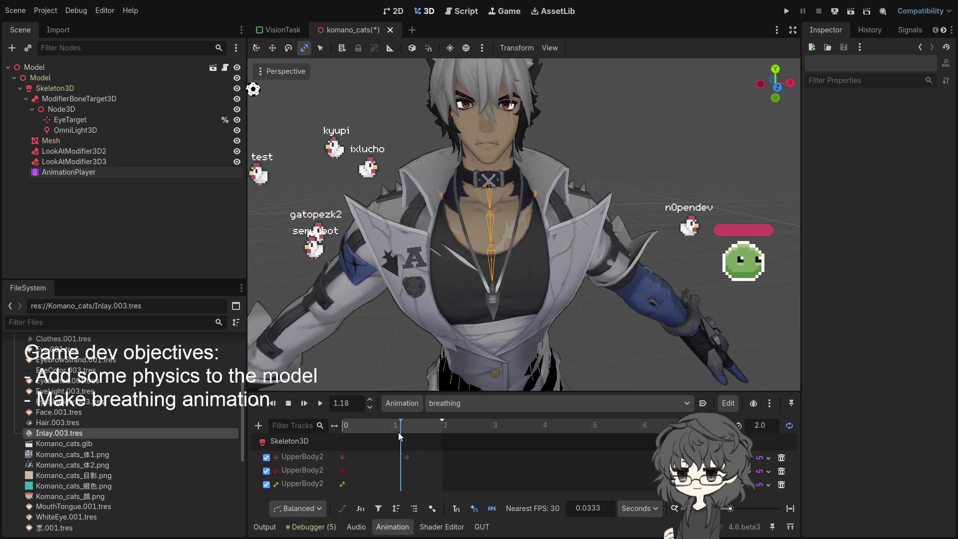
pyautogui.click(410, 457)
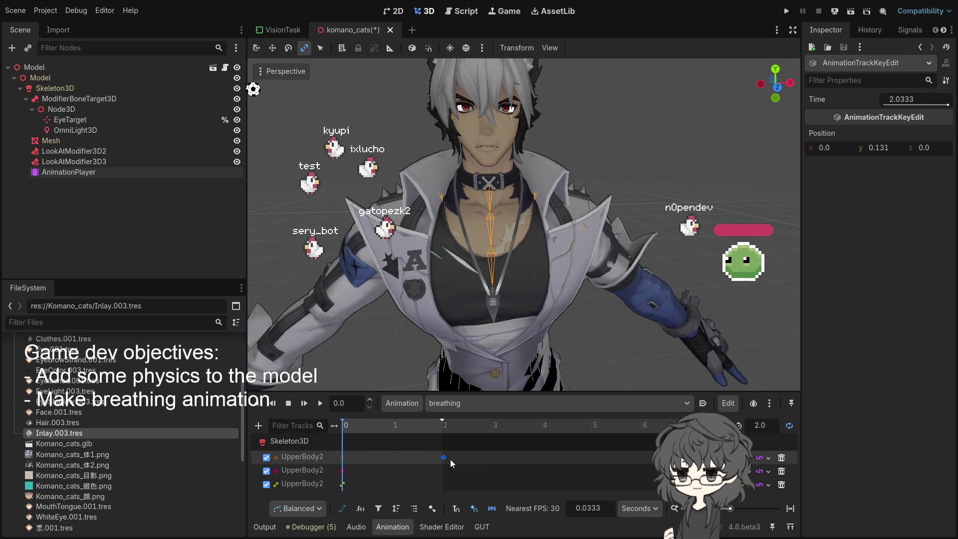
pyautogui.click(561, 439)
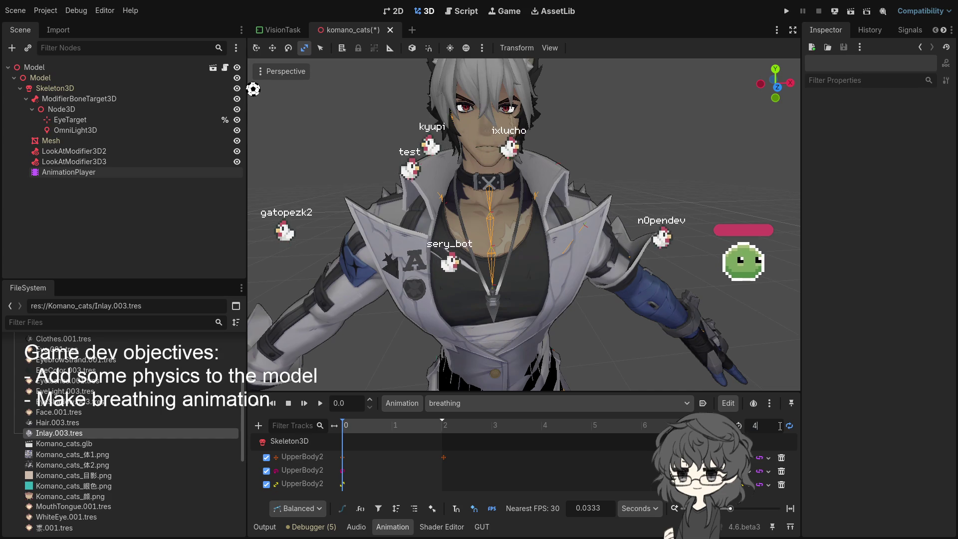
# Step: Set the animation length to 4 seconds and scrub across it to preview the motion
pyautogui.write('4')
pyautogui.press('Return')
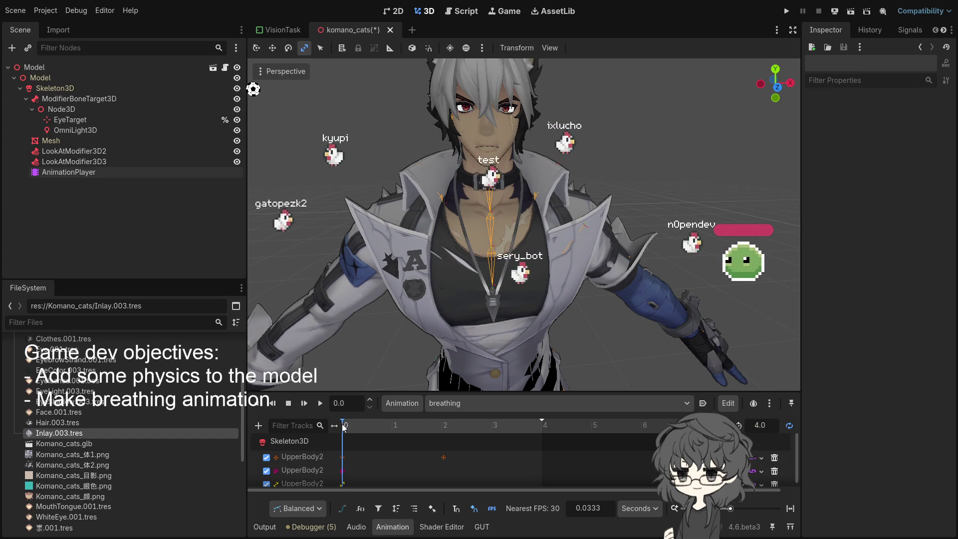
pyautogui.moveTo(351, 427)
pyautogui.mouseDown()
pyautogui.moveTo(516, 442)
pyautogui.moveTo(289, 444)
pyautogui.mouseUp()
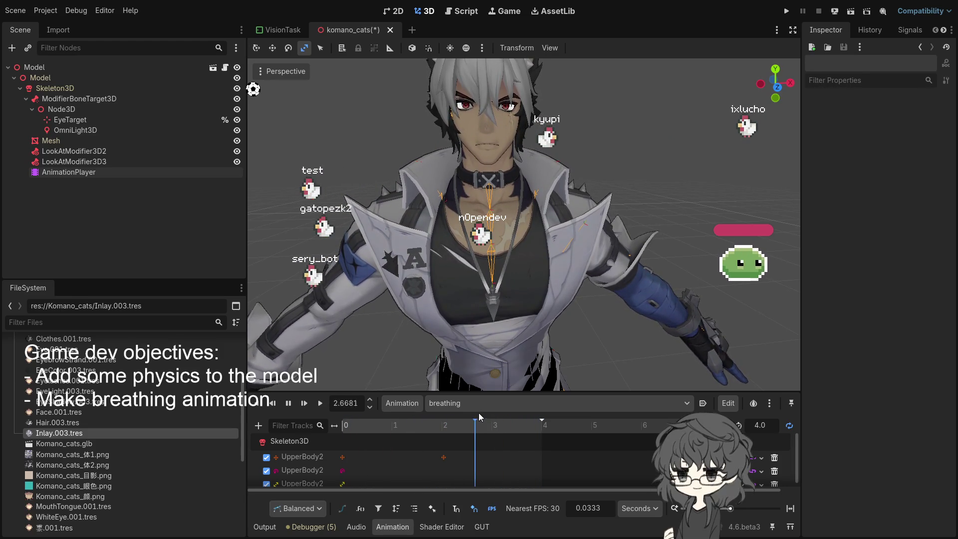
pyautogui.scroll(-1, 349, 459)
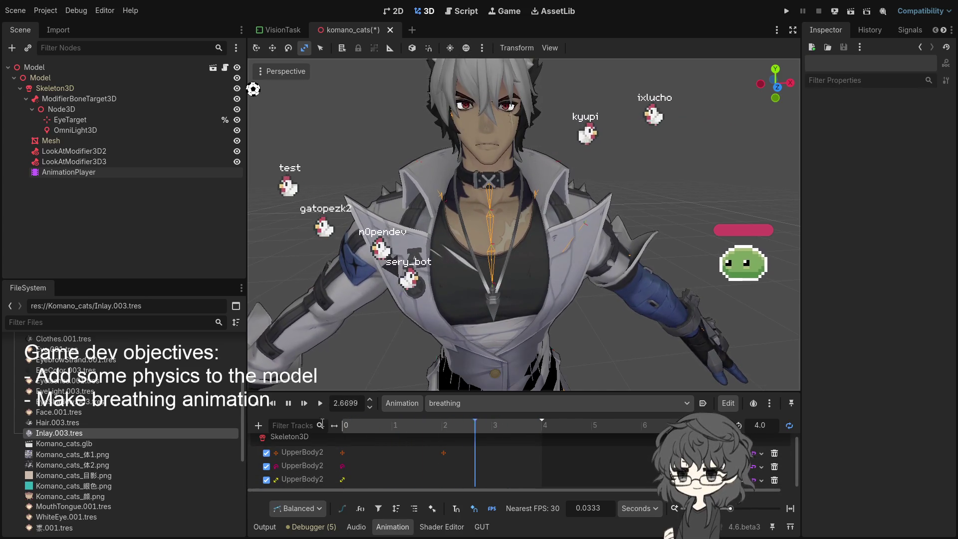
# Step: Delete the three UpperBody2 tracks, pause playback and clear the current time value
pyautogui.click(775, 453)
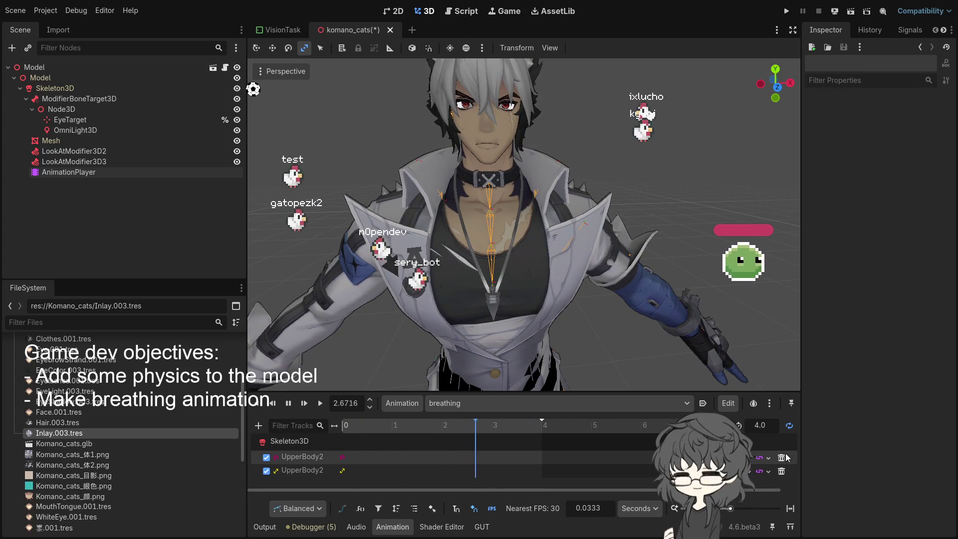
pyautogui.click(781, 458)
pyautogui.click(781, 457)
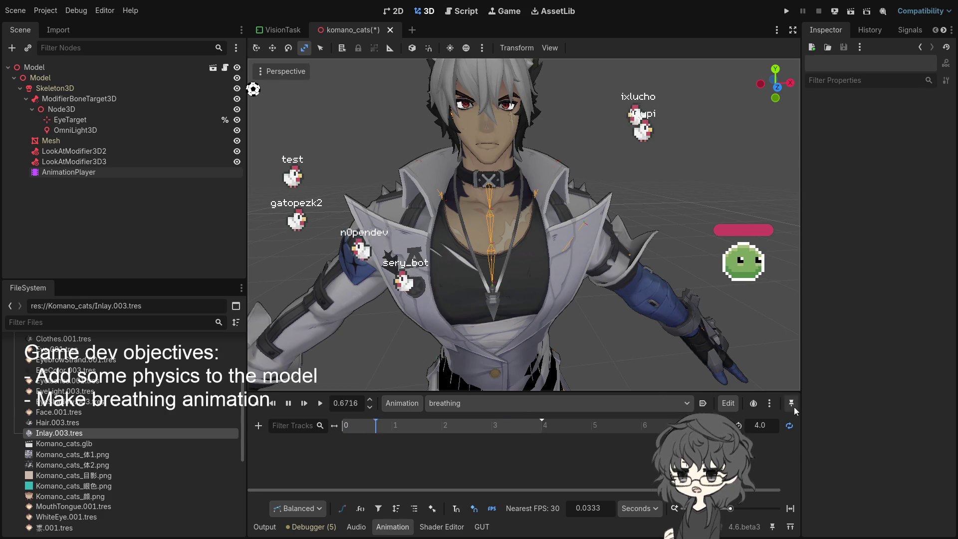
pyautogui.click(331, 403)
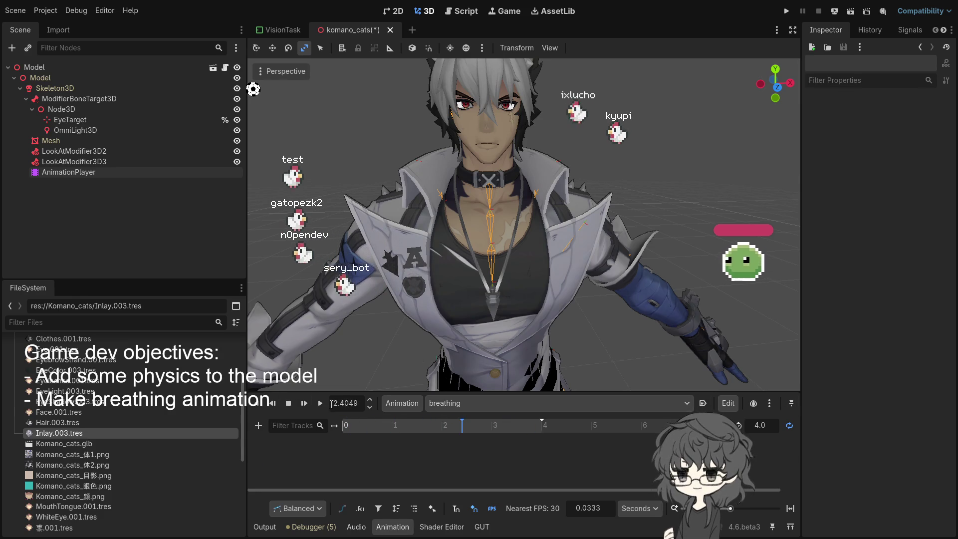
pyautogui.doubleClick(344, 404)
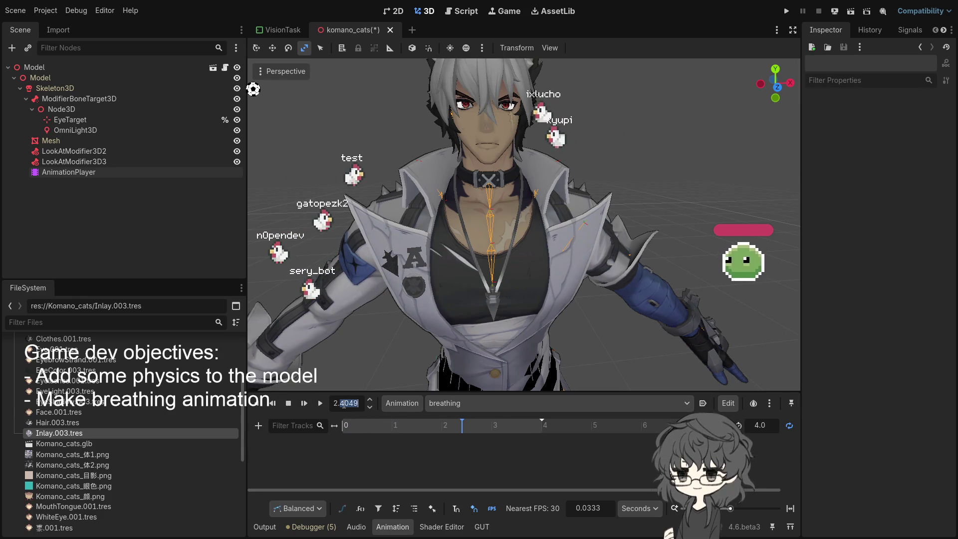
pyautogui.press('BackSpace')
pyautogui.press('BackSpace')
pyautogui.press('BackSpace')
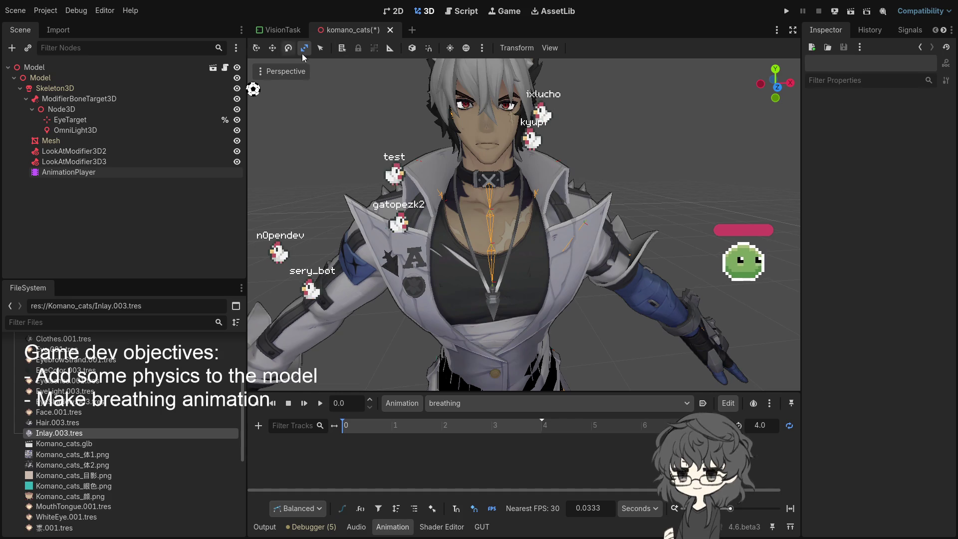
# Step: Enable bone editing on Skeleton3D, select the UpperBody2 bone, then select AnimationPlayer
pyautogui.click(55, 88)
pyautogui.click(632, 48)
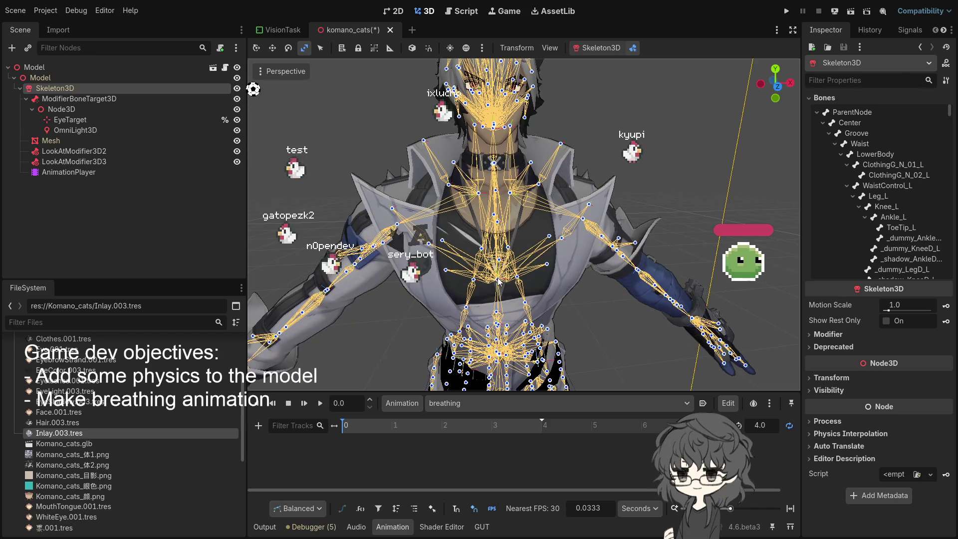
pyautogui.click(498, 281)
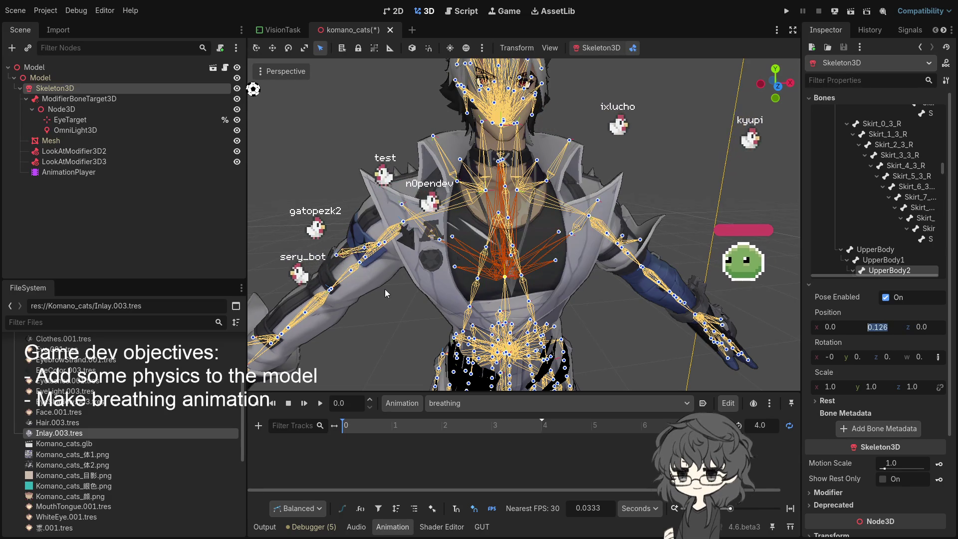
pyautogui.click(55, 174)
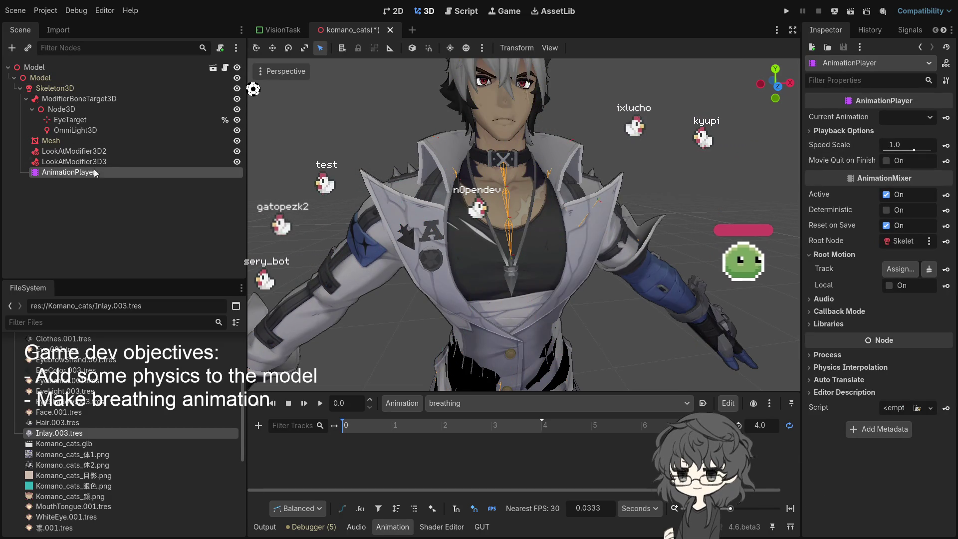
# Step: Zoom in on the torso, turn on Skeleton3D bone edit, select the UpperBody2 chest bone and enlarge the animation panel
pyautogui.click(61, 88)
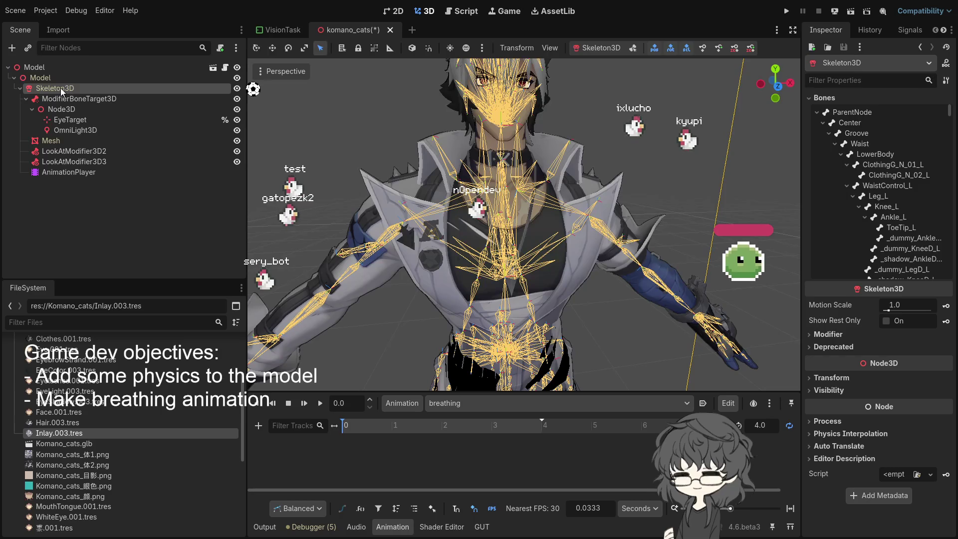
pyautogui.moveTo(471, 280)
pyautogui.mouseDown()
pyautogui.moveTo(500, 306)
pyautogui.moveTo(513, 301)
pyautogui.moveTo(454, 298)
pyautogui.mouseUp()
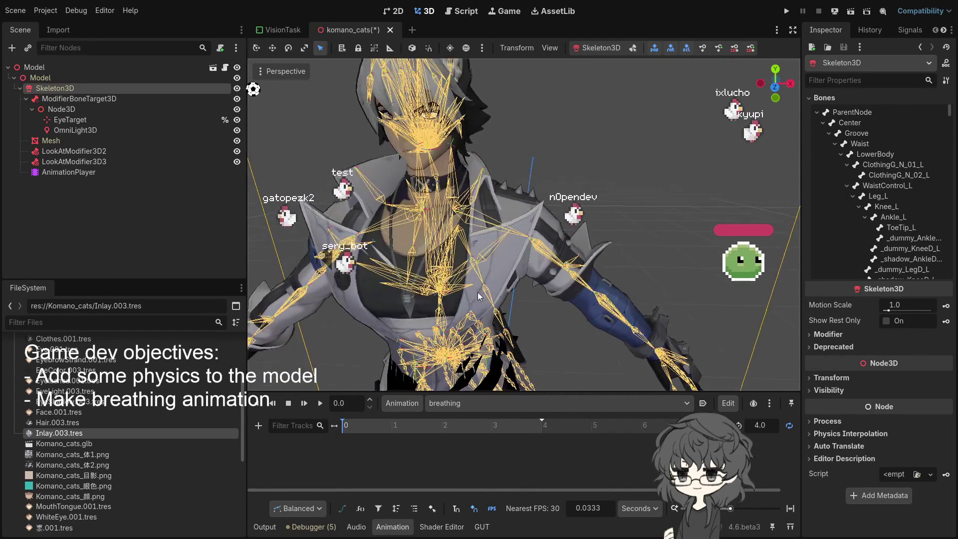
pyautogui.click(633, 48)
pyautogui.moveTo(448, 313); pyautogui.dragTo(401, 276)
pyautogui.click(408, 268)
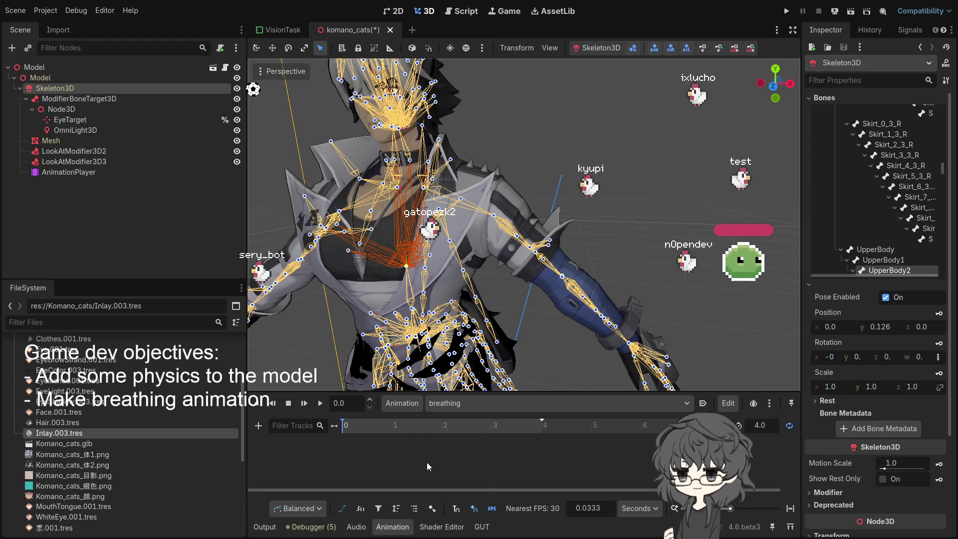
pyautogui.moveTo(530, 393); pyautogui.dragTo(471, 310)
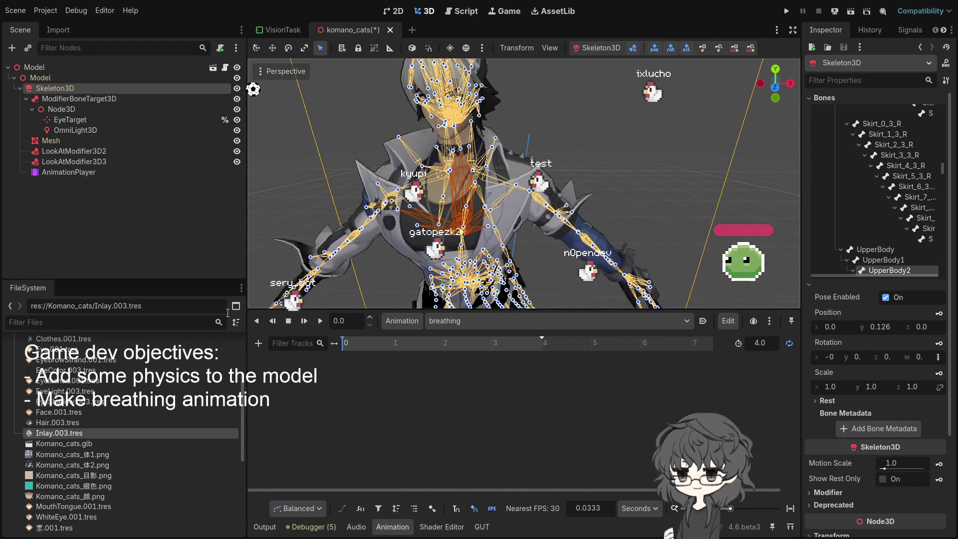
# Step: Scroll the enlarged animation panel and move the playhead to about 1.67 s
pyautogui.scroll(2, 514, 249)
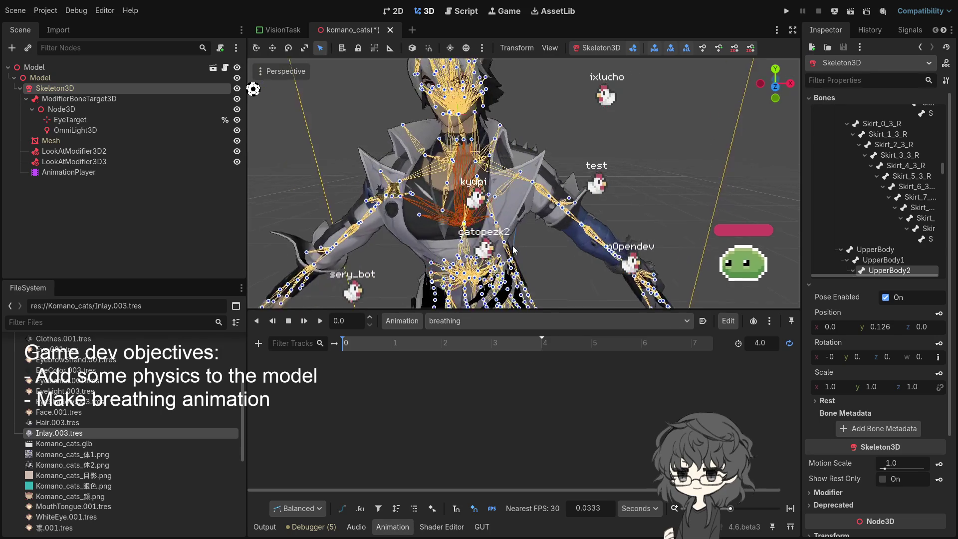
pyautogui.scroll(-1, 514, 250)
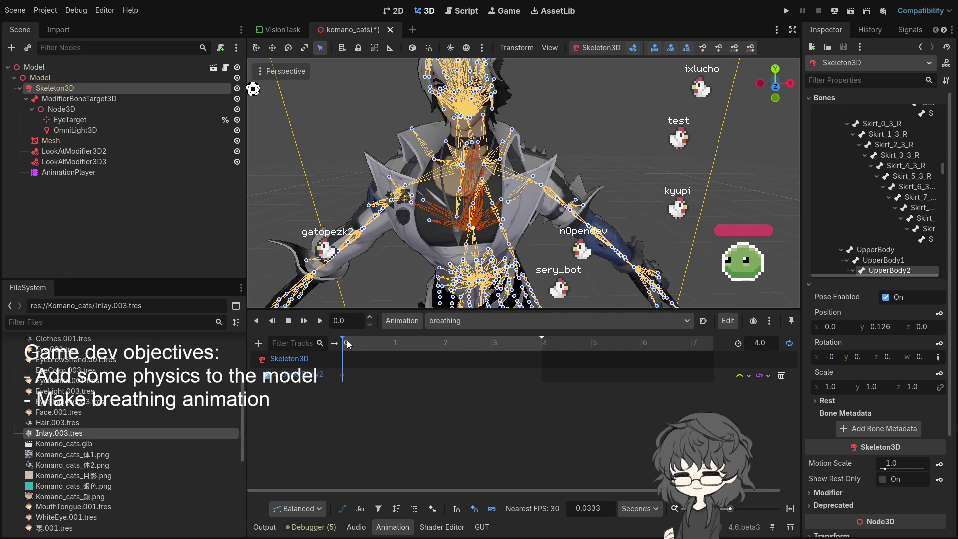
pyautogui.moveTo(346, 344); pyautogui.dragTo(426, 351)
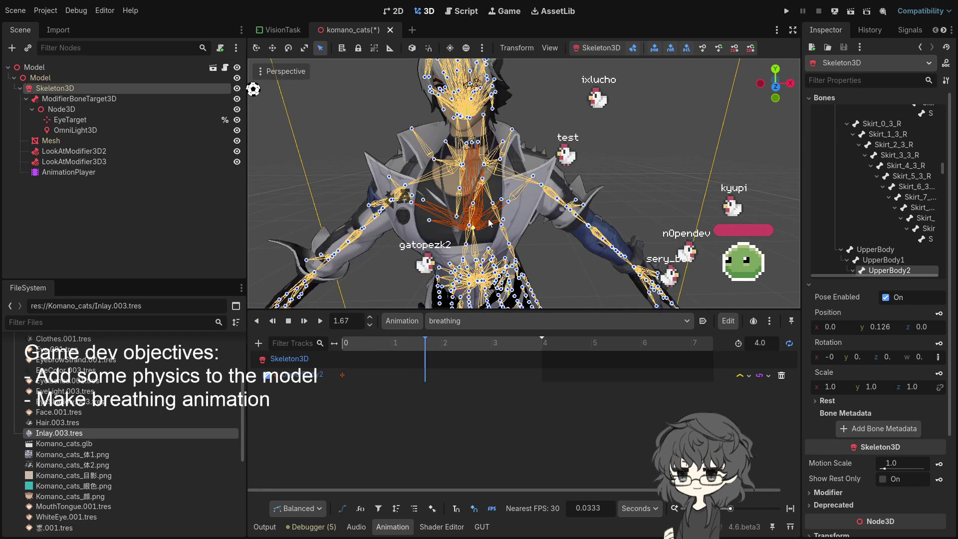
# Step: Switch to the move tool, nudge the chest bone and key its position at 1.67 s
pyautogui.press('q')
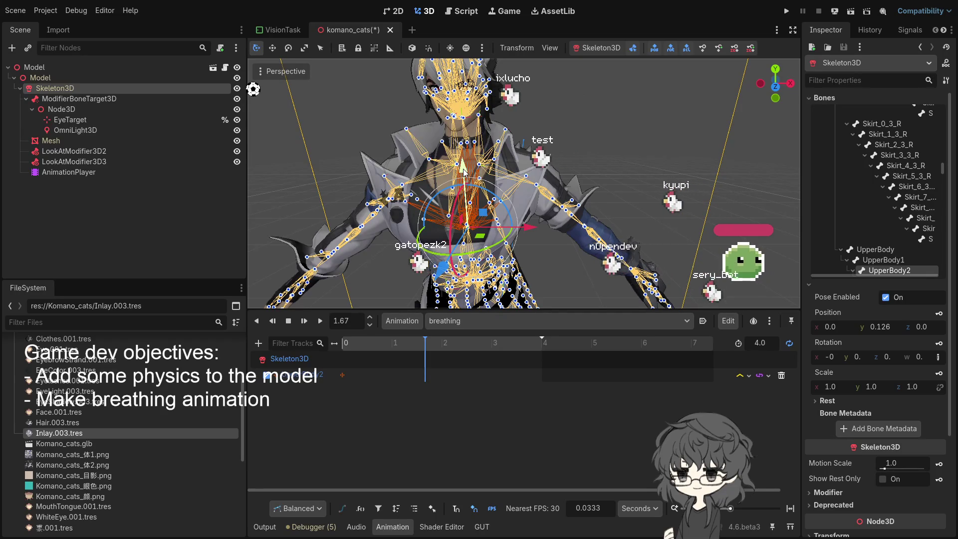
pyautogui.moveTo(464, 172); pyautogui.dragTo(463, 172)
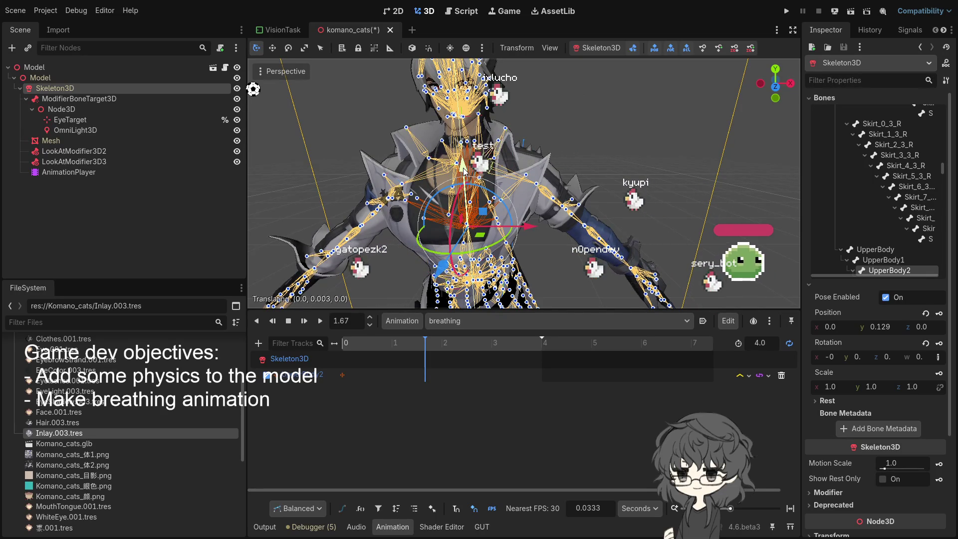
pyautogui.moveTo(464, 173); pyautogui.dragTo(464, 172)
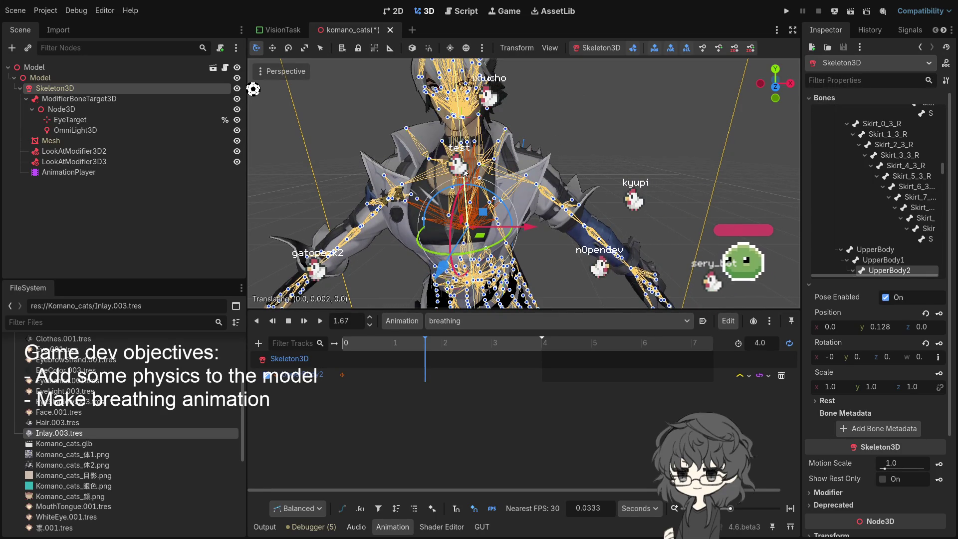
pyautogui.click(939, 314)
pyautogui.click(439, 343)
# Step: Set the bone's Position y to 0.128 in the Inspector
pyautogui.moveTo(439, 343); pyautogui.dragTo(441, 343)
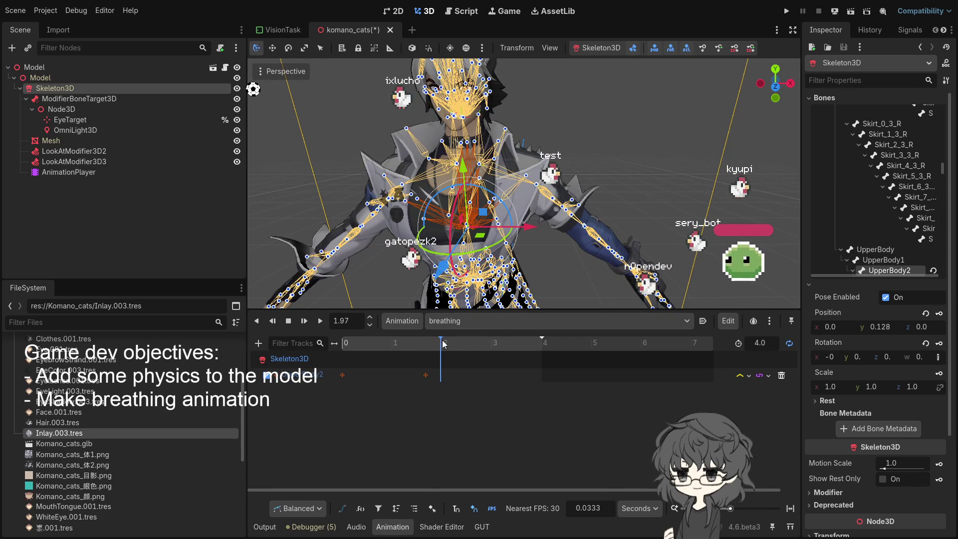
pyautogui.click(895, 327)
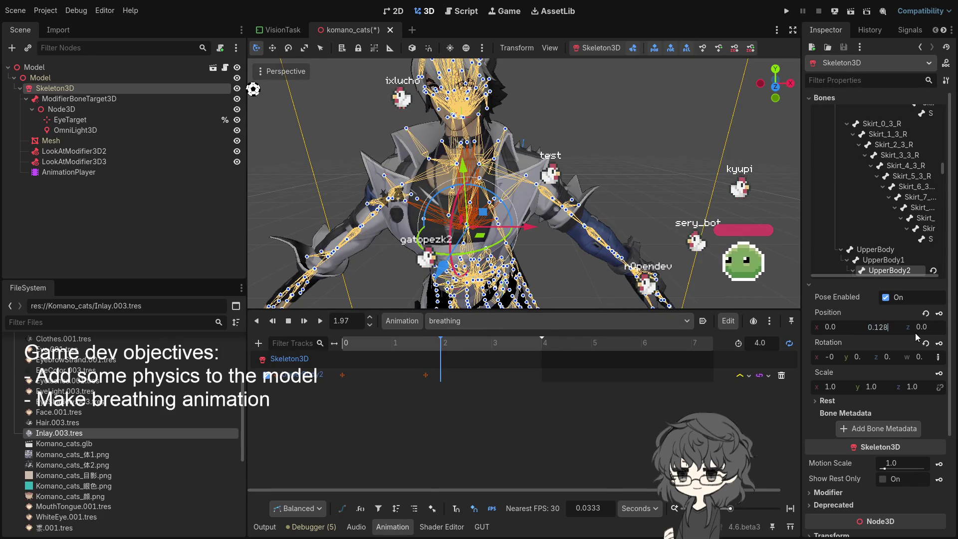
pyautogui.write('*9')
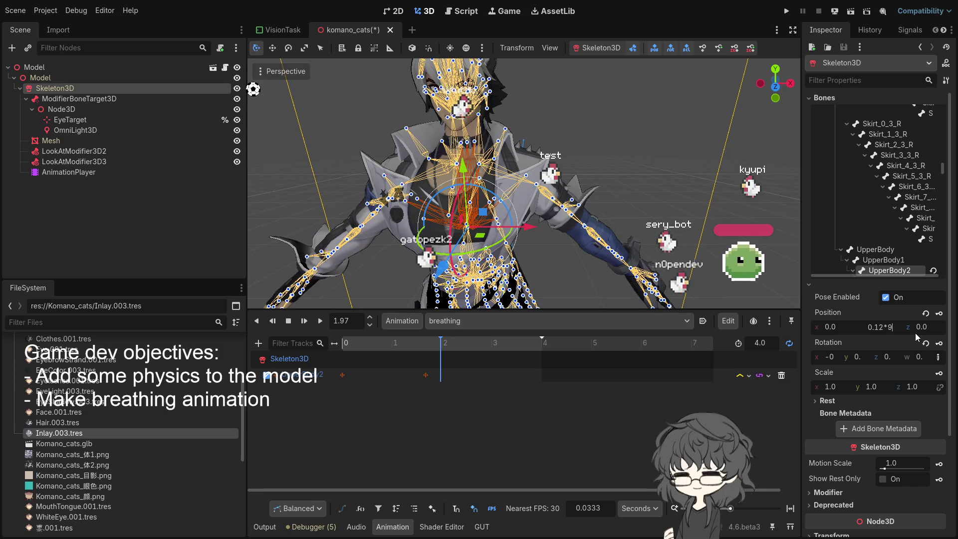
pyautogui.press('BackSpace')
pyautogui.press('BackSpace')
pyautogui.write('9')
pyautogui.press('Return')
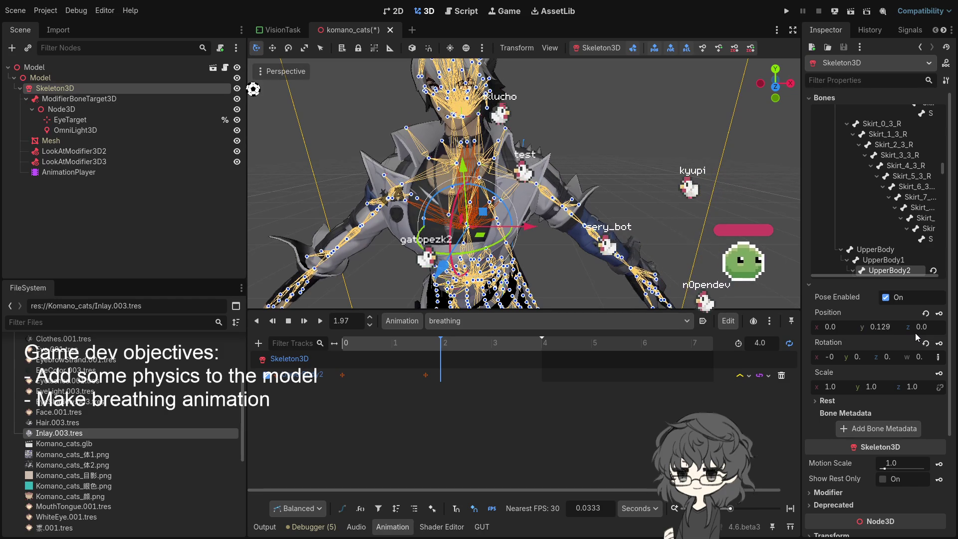
pyautogui.click(448, 343)
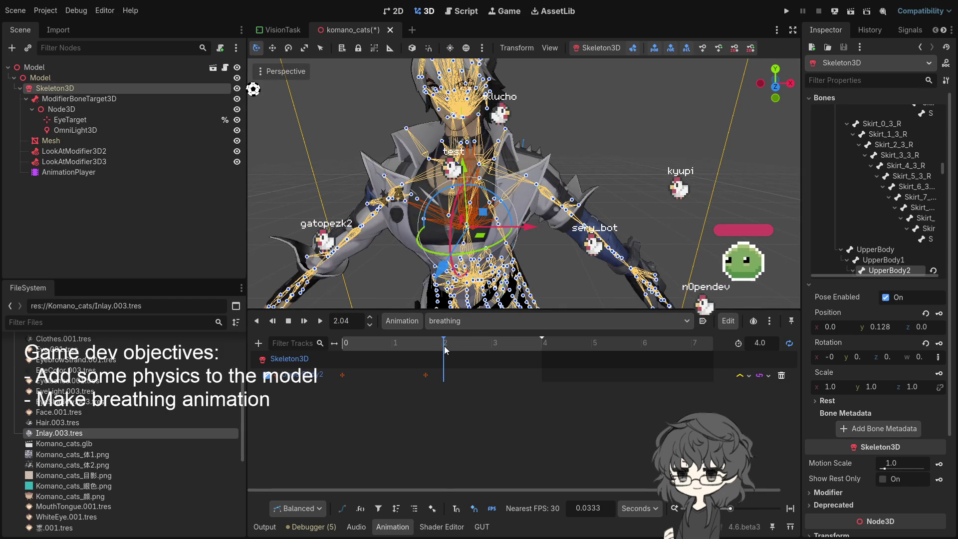
# Step: Set the time to 2.0 s and nudge the chest bone down and back up
pyautogui.press('BackSpace')
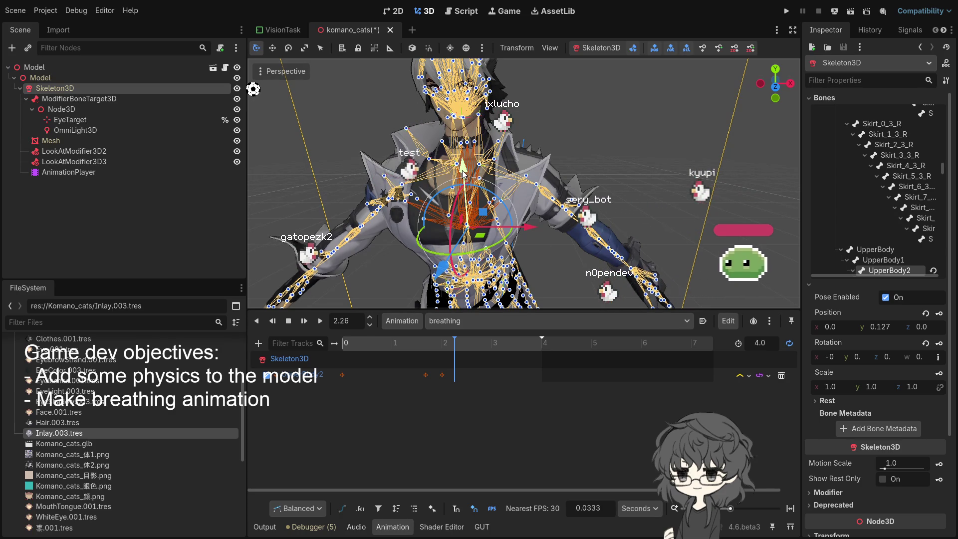
pyautogui.moveTo(463, 173); pyautogui.dragTo(464, 174)
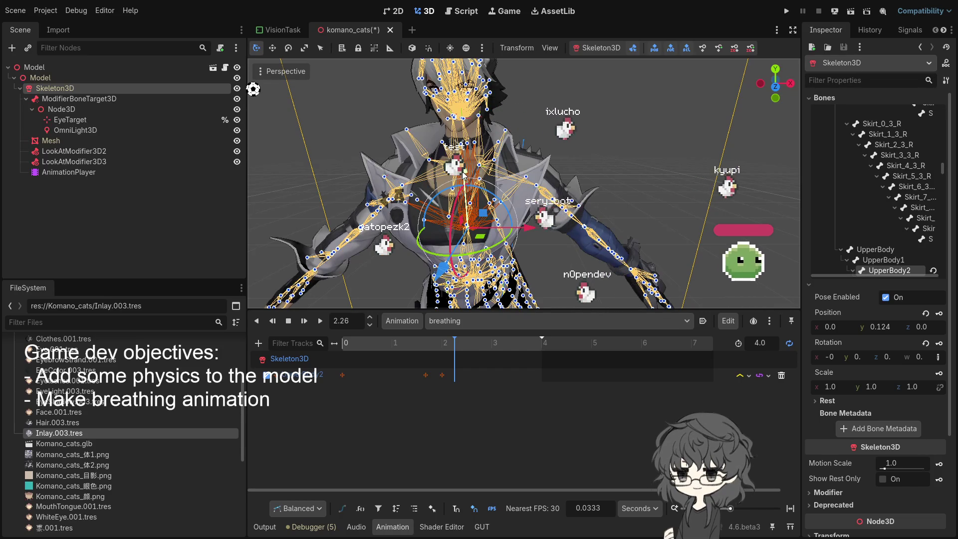
pyautogui.moveTo(464, 174); pyautogui.dragTo(463, 173)
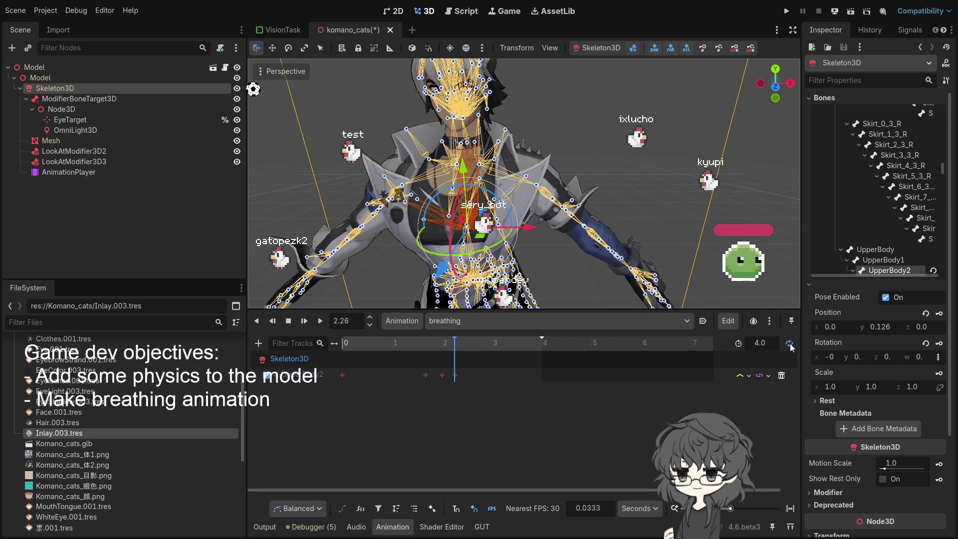
# Step: Play the breathing animation while orbiting to an angled view of the model
pyautogui.click(320, 321)
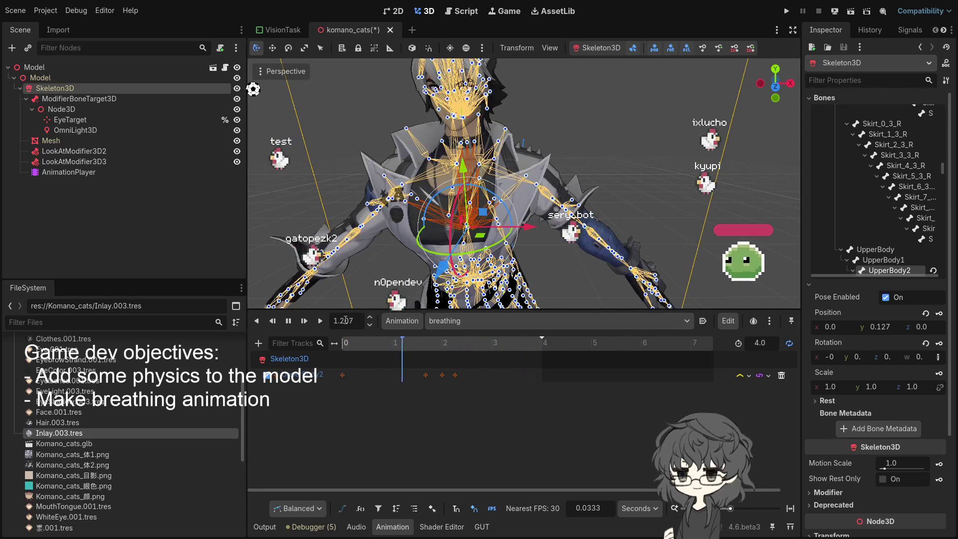
pyautogui.scroll(5, 618, 229)
pyautogui.scroll(-3, 618, 230)
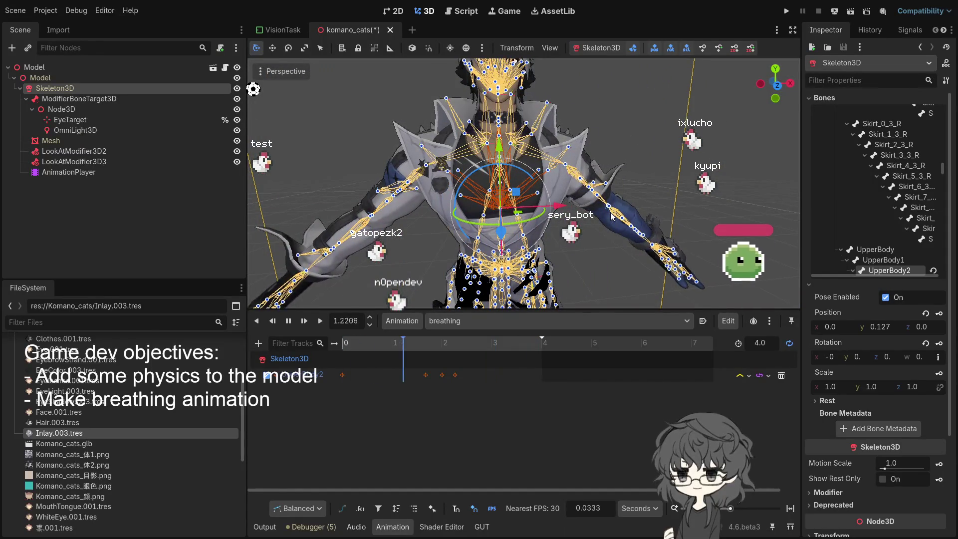
pyautogui.moveTo(612, 215)
pyautogui.mouseDown()
pyautogui.moveTo(565, 208)
pyautogui.moveTo(617, 216)
pyautogui.mouseUp()
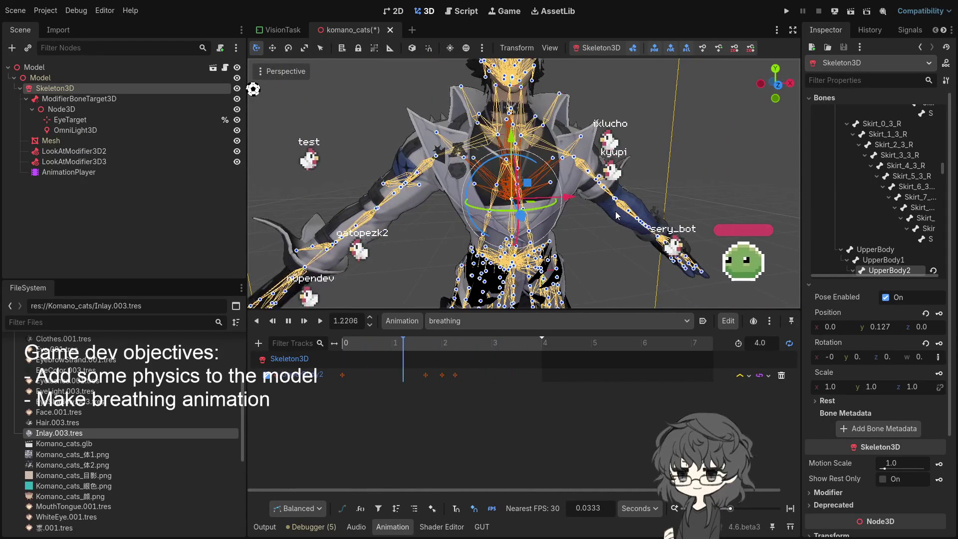
pyautogui.scroll(-5, 588, 226)
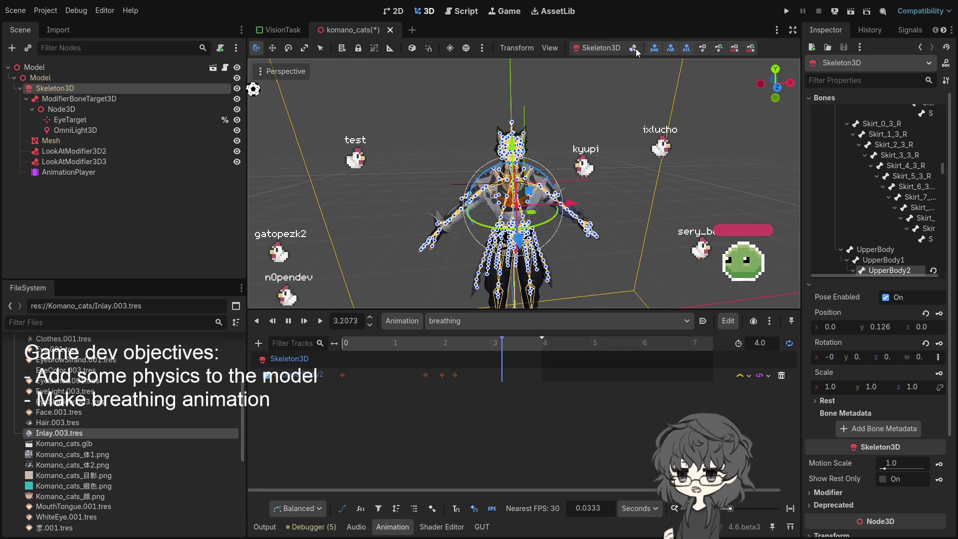
pyautogui.scroll(3, 552, 106)
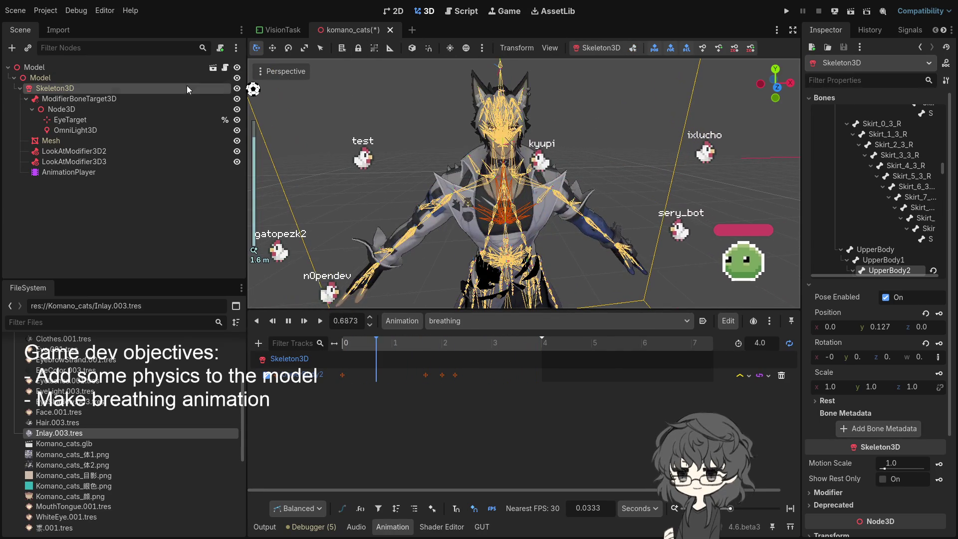
# Step: Select the root Model node and view the model from a closer frontal angle
pyautogui.click(58, 67)
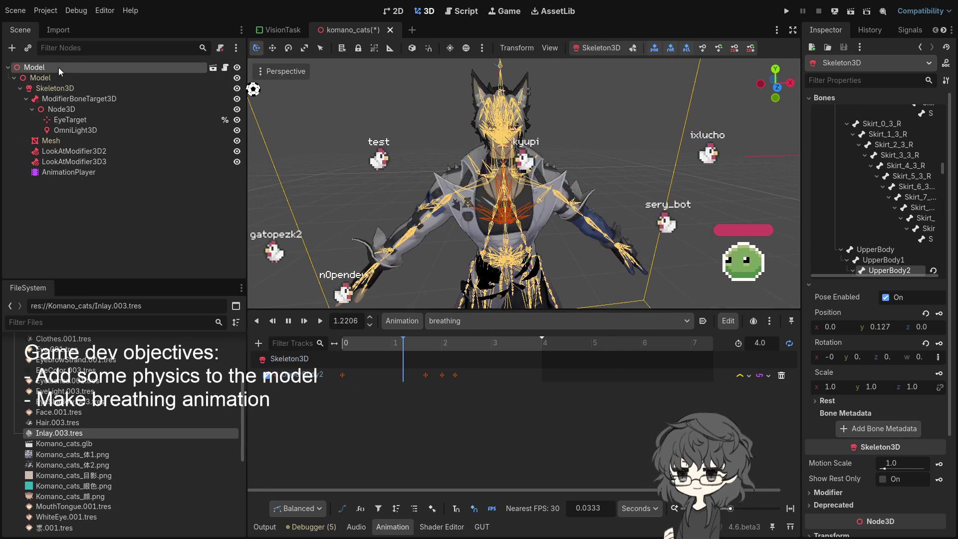
pyautogui.moveTo(498, 139); pyautogui.dragTo(660, 140)
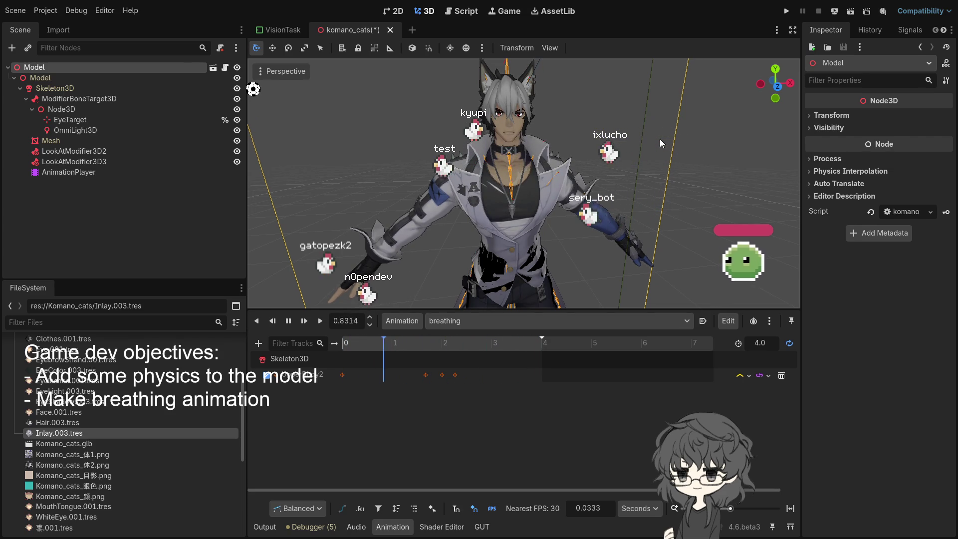
pyautogui.scroll(3, 660, 139)
pyautogui.moveTo(660, 138)
pyautogui.mouseDown()
pyautogui.moveTo(618, 128)
pyautogui.moveTo(633, 143)
pyautogui.mouseUp()
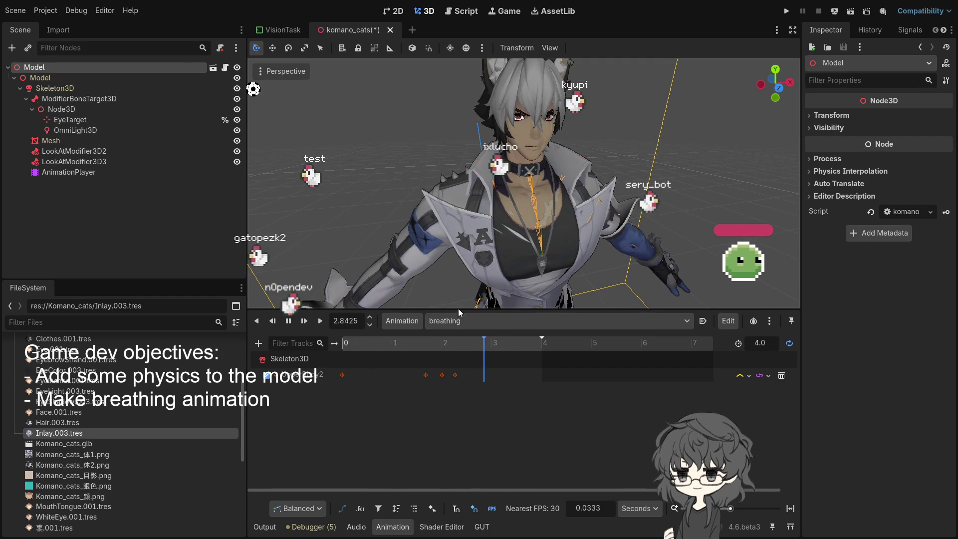
pyautogui.click(425, 375)
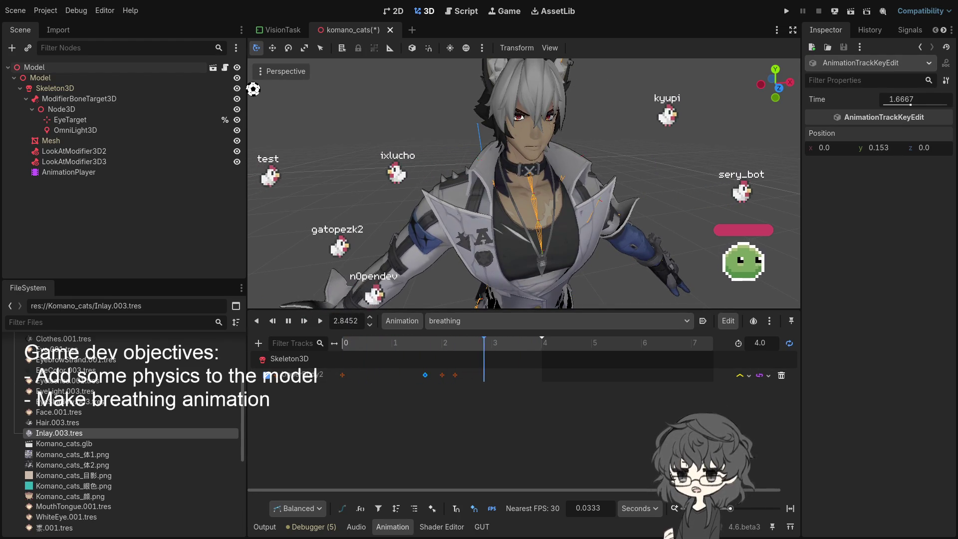
# Step: Try raising the 1.6667 s key's Position y to about 0.153, then undo it
pyautogui.moveTo(883, 148)
pyautogui.mouseDown()
pyautogui.moveTo(893, 148)
pyautogui.moveTo(881, 148)
pyautogui.mouseUp()
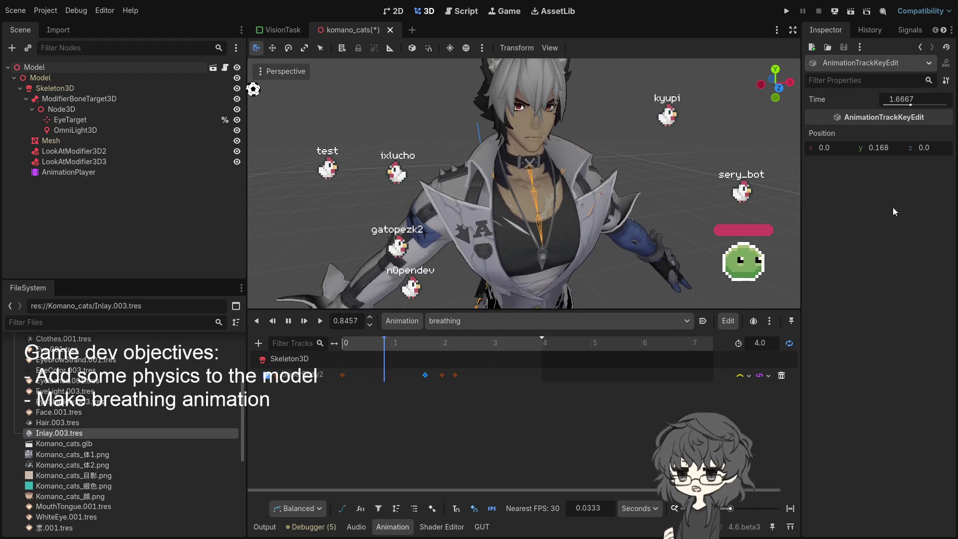
pyautogui.hotkey('ctrl', 'z')
pyautogui.hotkey('ctrl', 'z')
pyautogui.hotkey('ctrl', 'z')
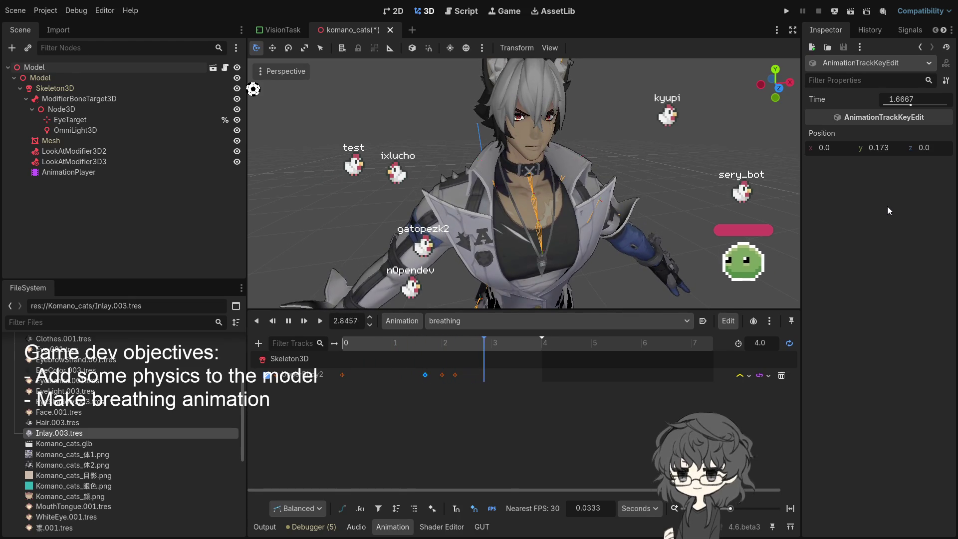
pyautogui.hotkey('ctrl', 'shift', 'z')
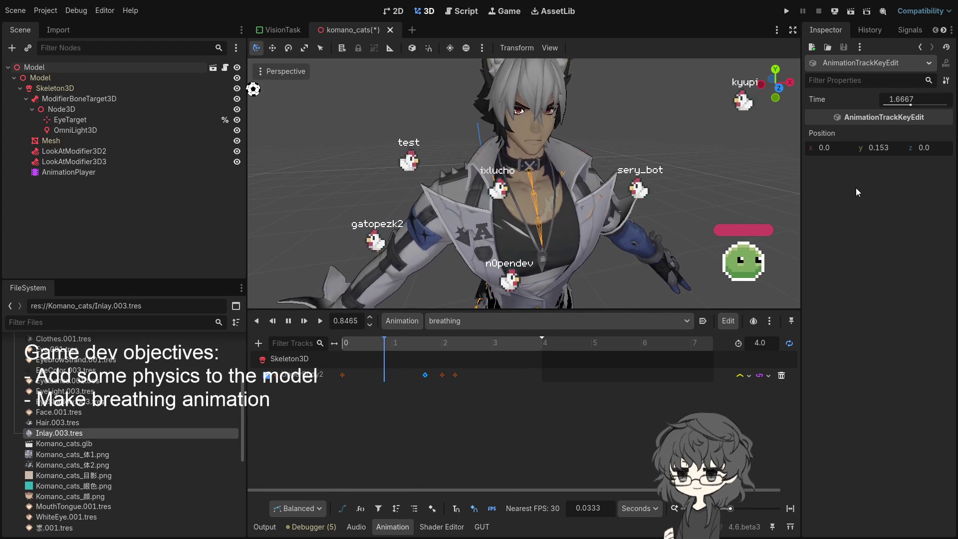
pyautogui.hotkey('ctrl', 'z')
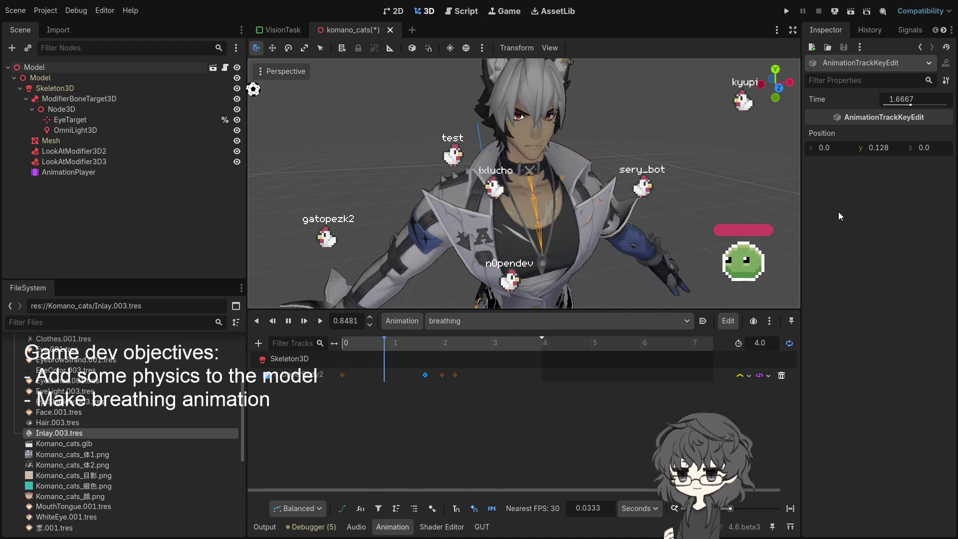
pyautogui.moveTo(884, 148); pyautogui.dragTo(897, 148)
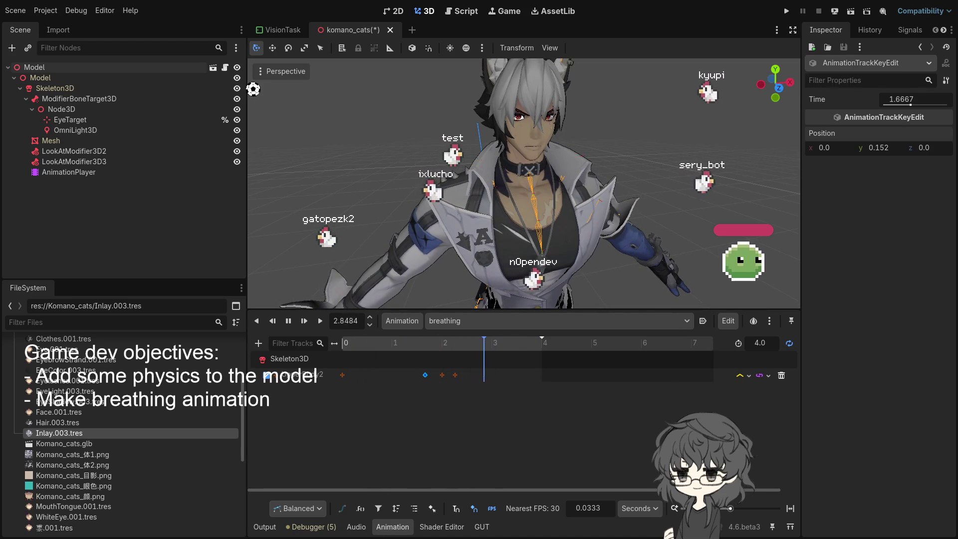
pyautogui.hotkey('ctrl', 'z')
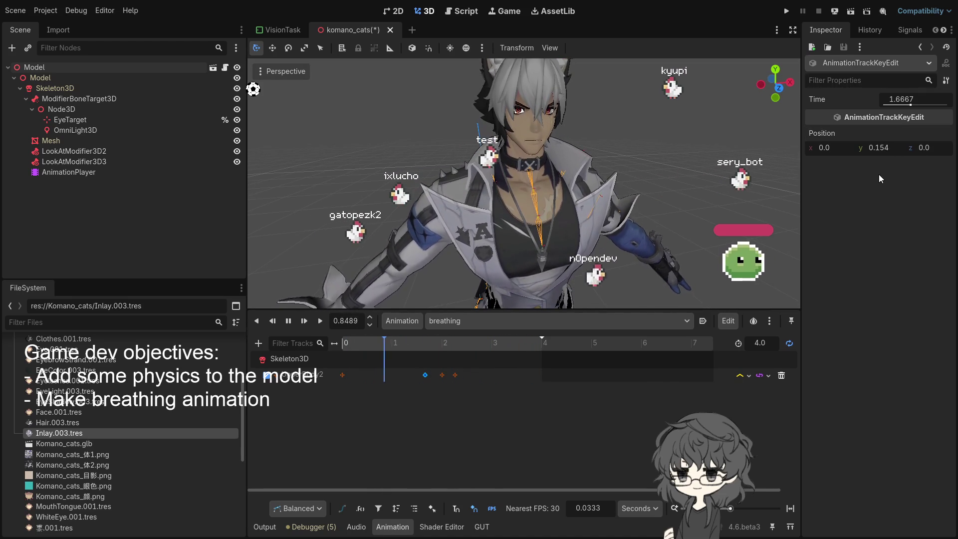
pyautogui.moveTo(888, 147); pyautogui.dragTo(871, 146)
# Step: Enter Position y 0.128, then 0.13, for the 1.6667 s key
pyautogui.click(882, 149)
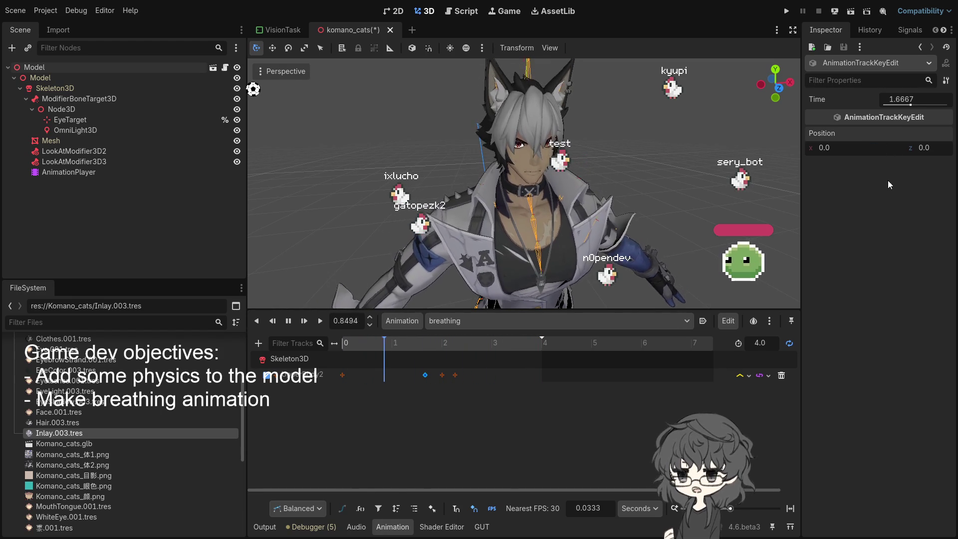
pyautogui.write('0.128')
pyautogui.press('Return')
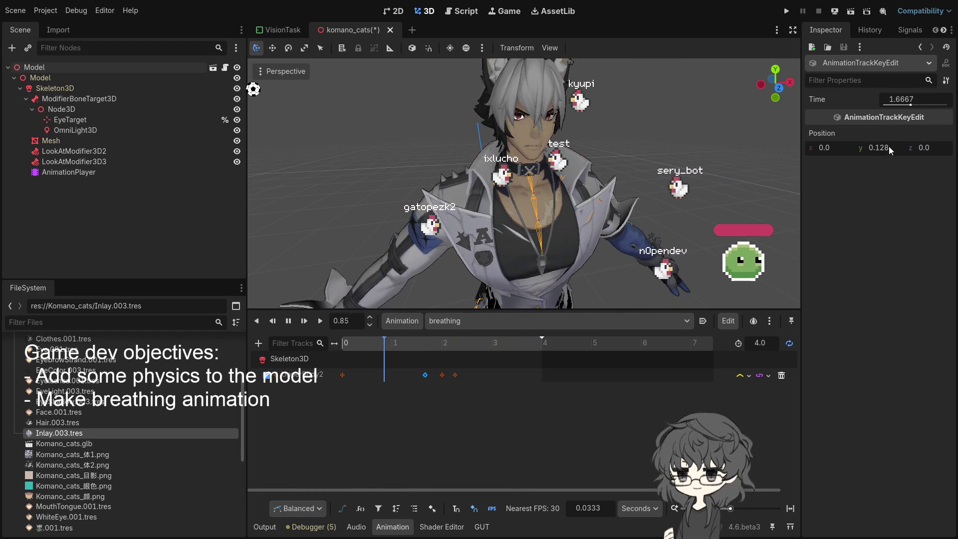
pyautogui.write('0.')
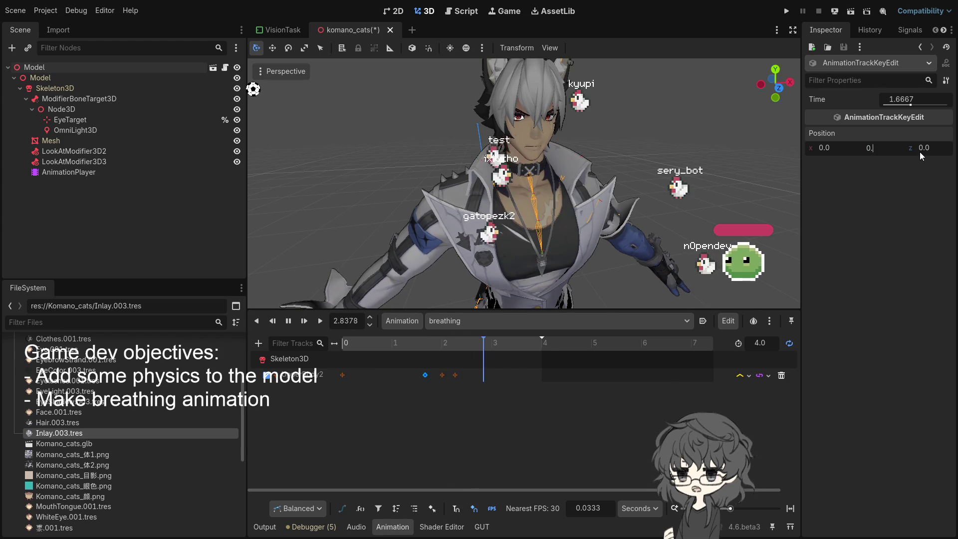
pyautogui.write('13')
pyautogui.press('Return')
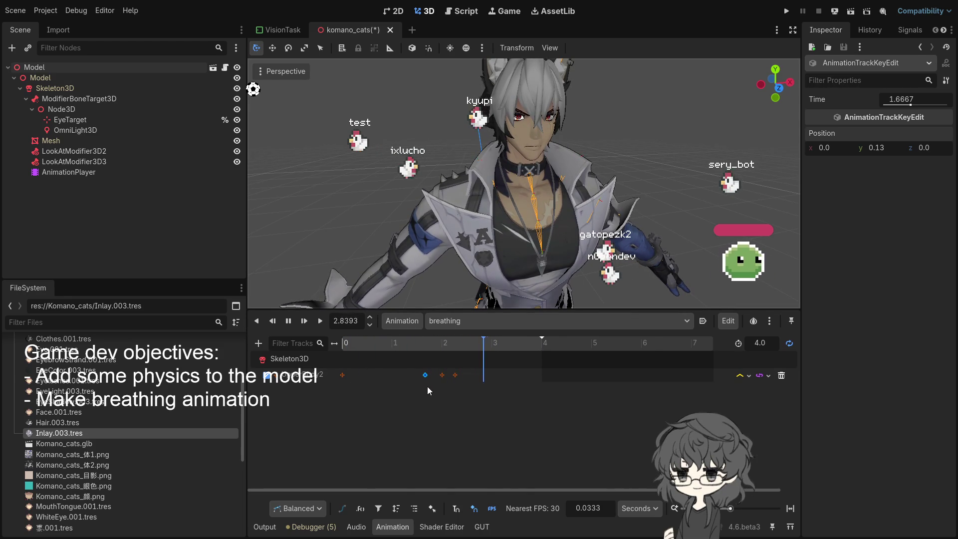
# Step: Set the 2.0 s key's Position y to 0.131
pyautogui.click(439, 376)
pyautogui.click(881, 149)
pyautogui.write('0.131')
pyautogui.press('Return')
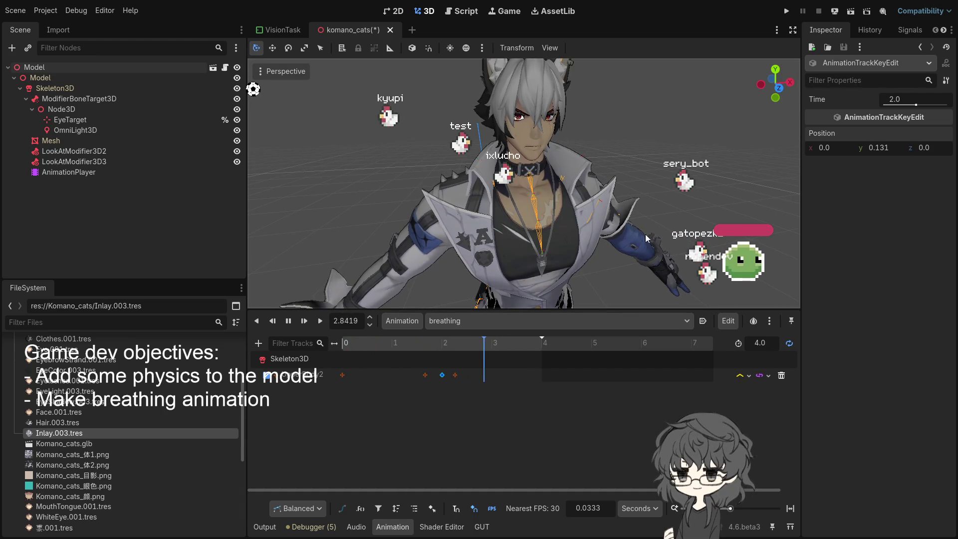
# Step: Move the 2.26 s key later to 2.4 s and set its Position y to 0.03
pyautogui.click(454, 375)
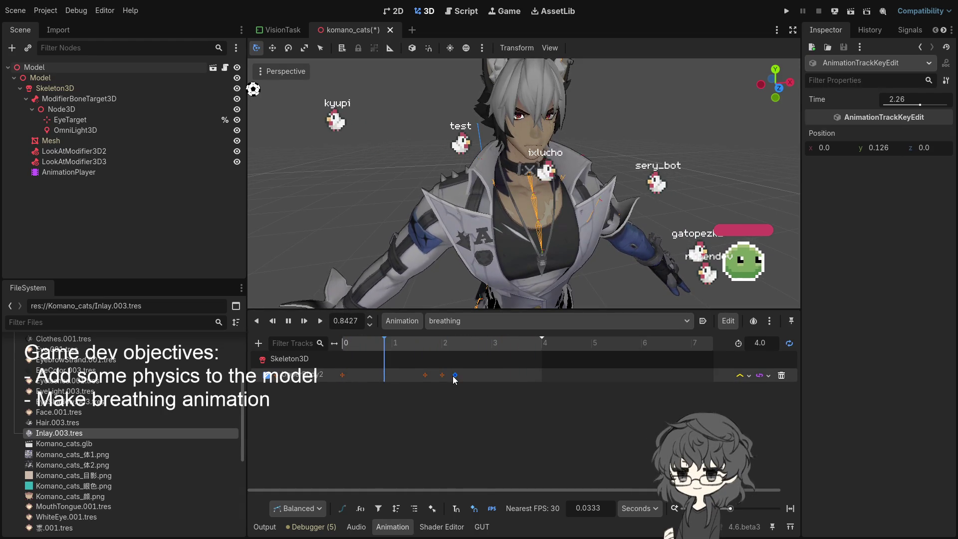
pyautogui.moveTo(455, 376); pyautogui.dragTo(460, 377)
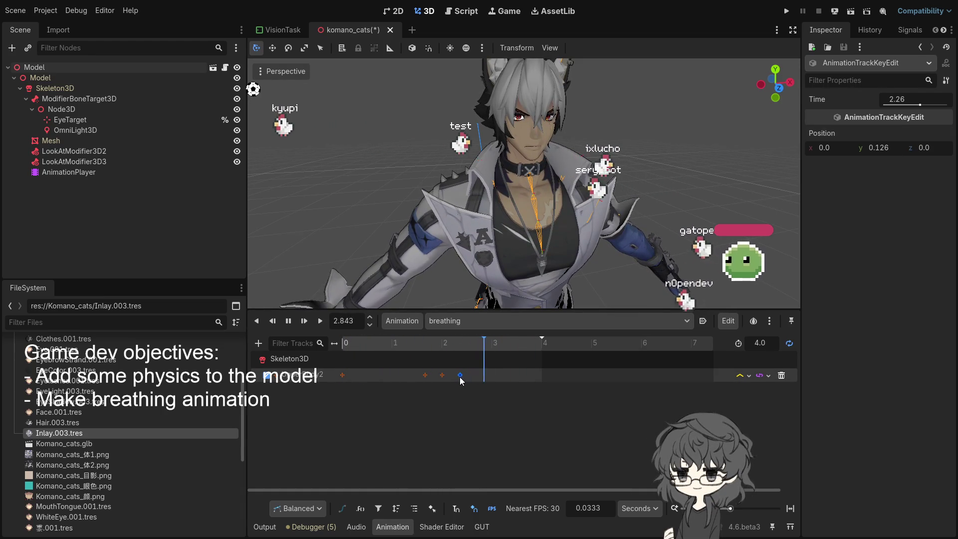
pyautogui.click(878, 147)
pyautogui.write('0.3')
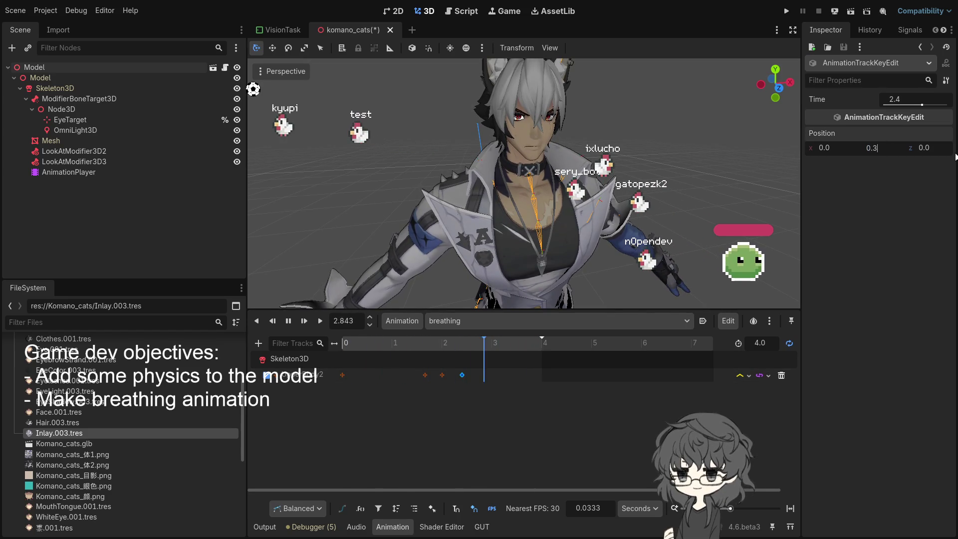
pyautogui.press('Left')
pyautogui.write('0')
pyautogui.press('Return')
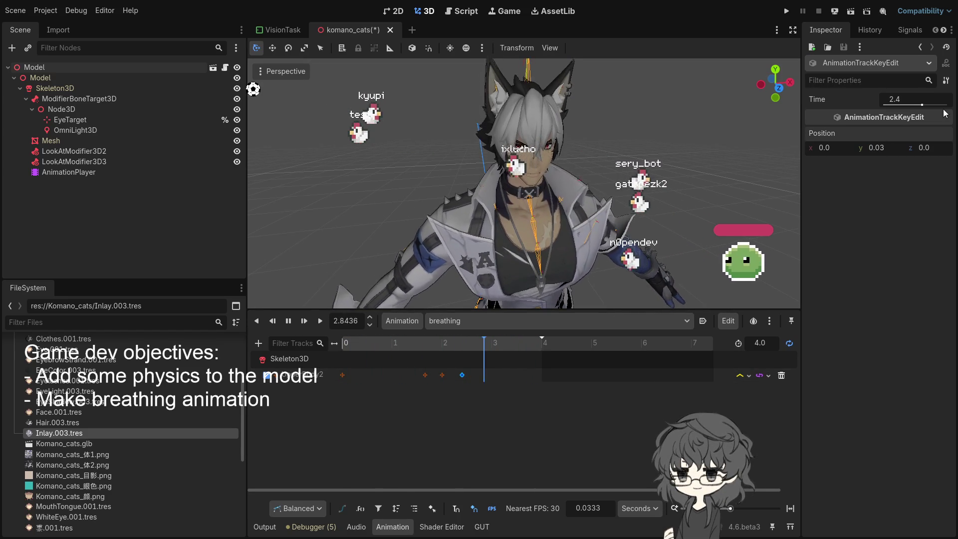
# Step: Correct the 2.4 s key's Position y to 0.13
pyautogui.click(462, 375)
pyautogui.press('BackSpace')
pyautogui.write('41')
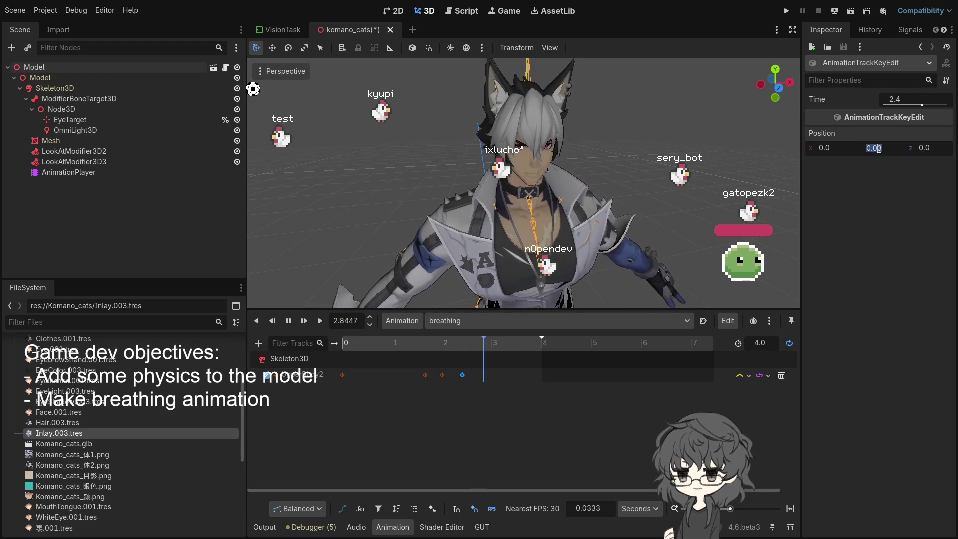
pyautogui.press('BackSpace')
pyautogui.press('BackSpace')
pyautogui.write('1')
pyautogui.press('Return')
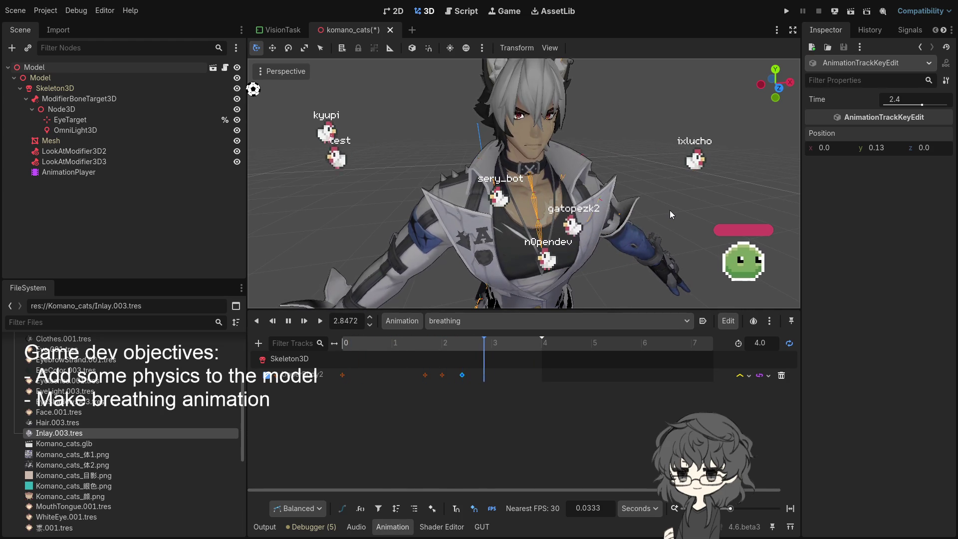
pyautogui.scroll(3, 670, 210)
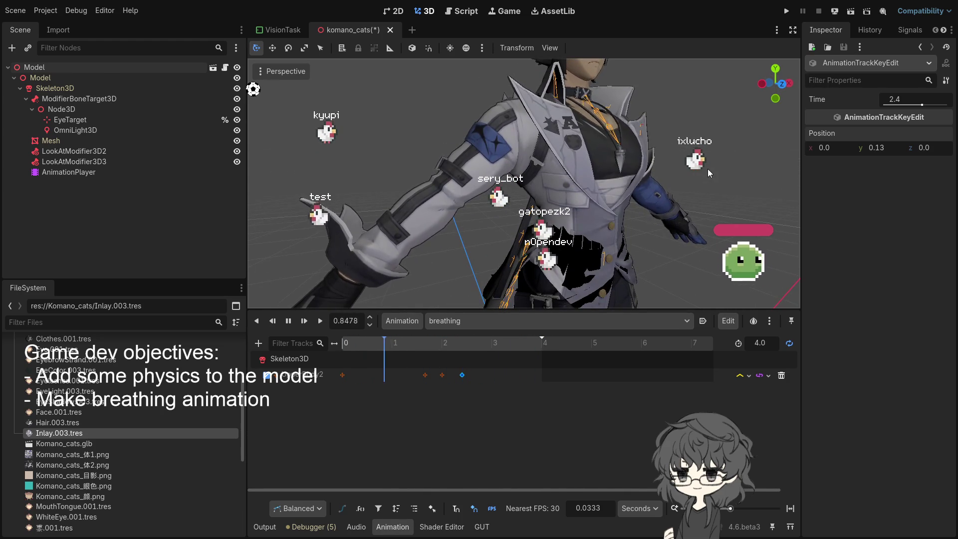
pyautogui.moveTo(684, 175); pyautogui.dragTo(646, 184)
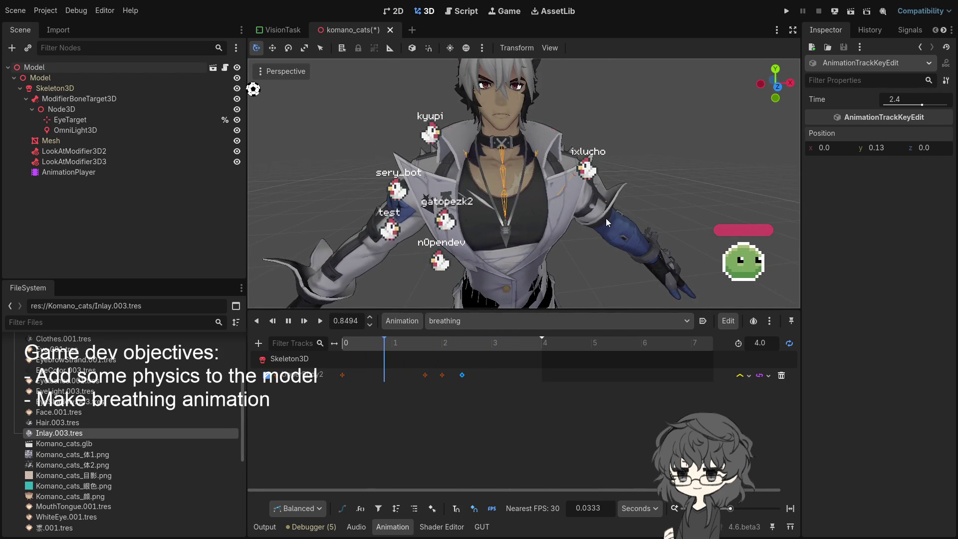
pyautogui.scroll(-3, 598, 209)
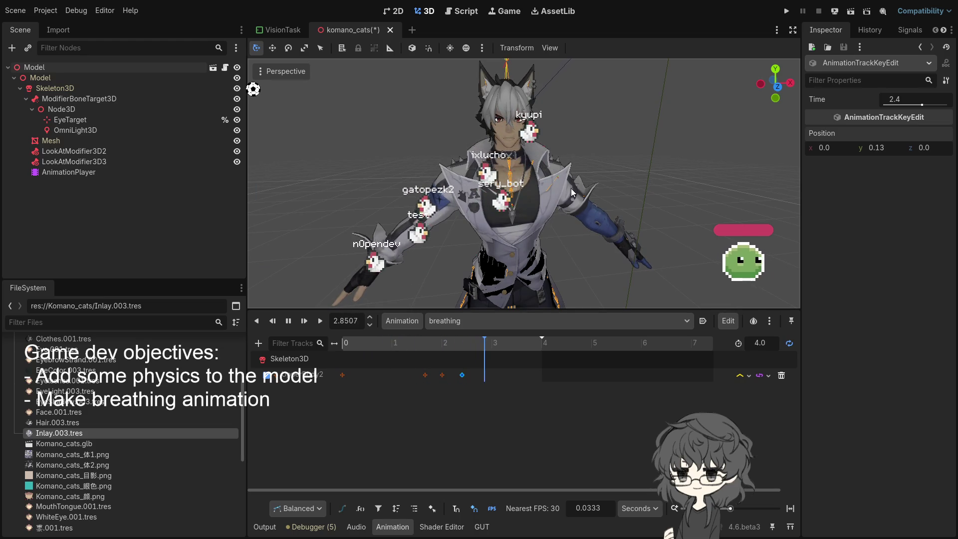
pyautogui.scroll(2, 575, 181)
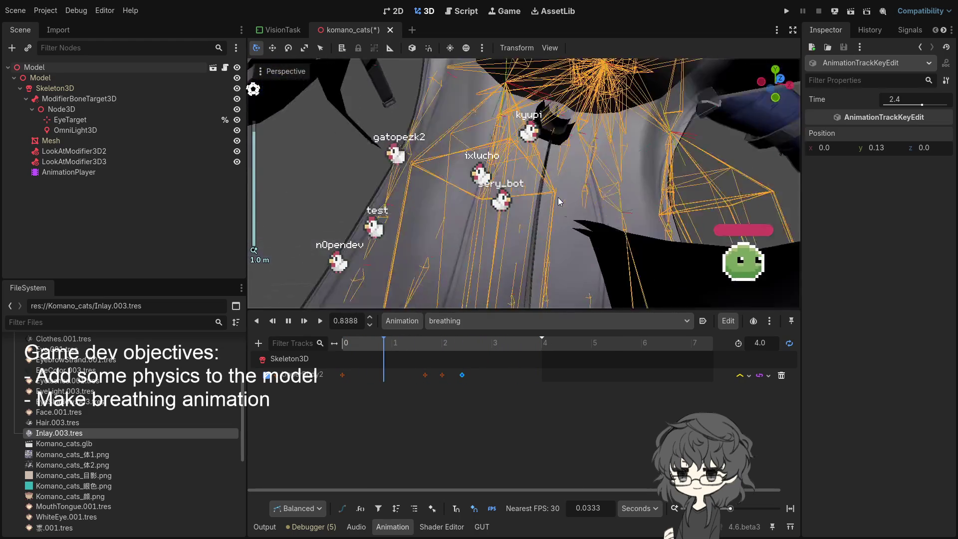
pyautogui.scroll(1, 599, 225)
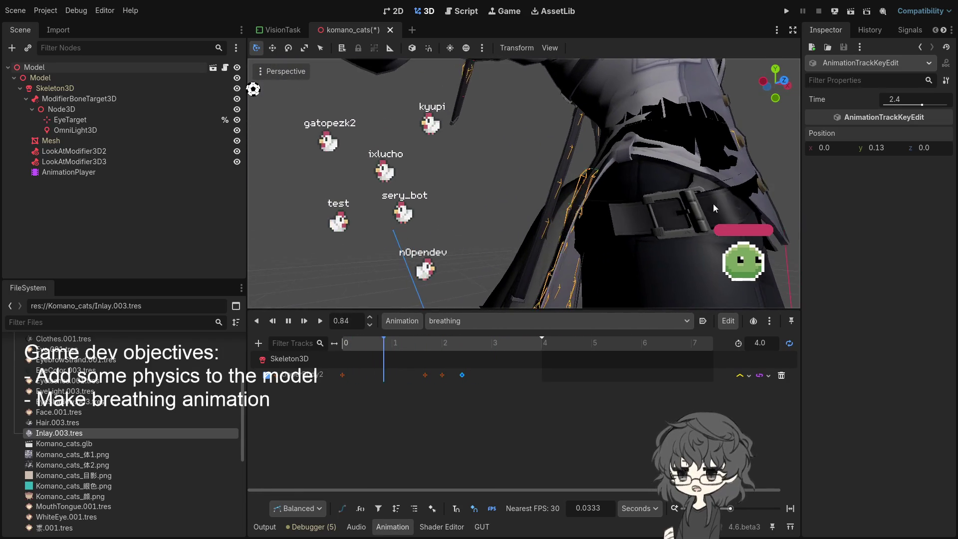
pyautogui.scroll(1, 752, 197)
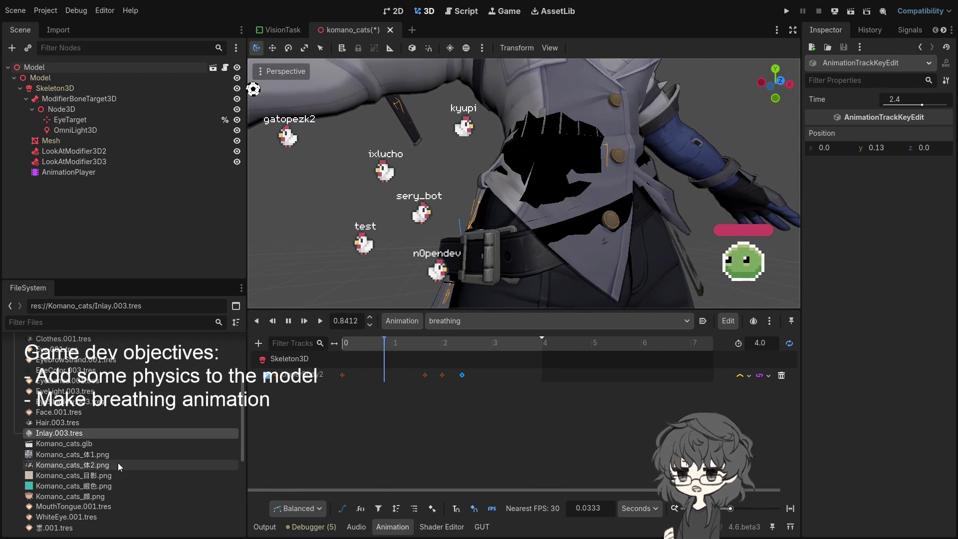
pyautogui.scroll(3, 86, 412)
pyautogui.scroll(-2, 86, 409)
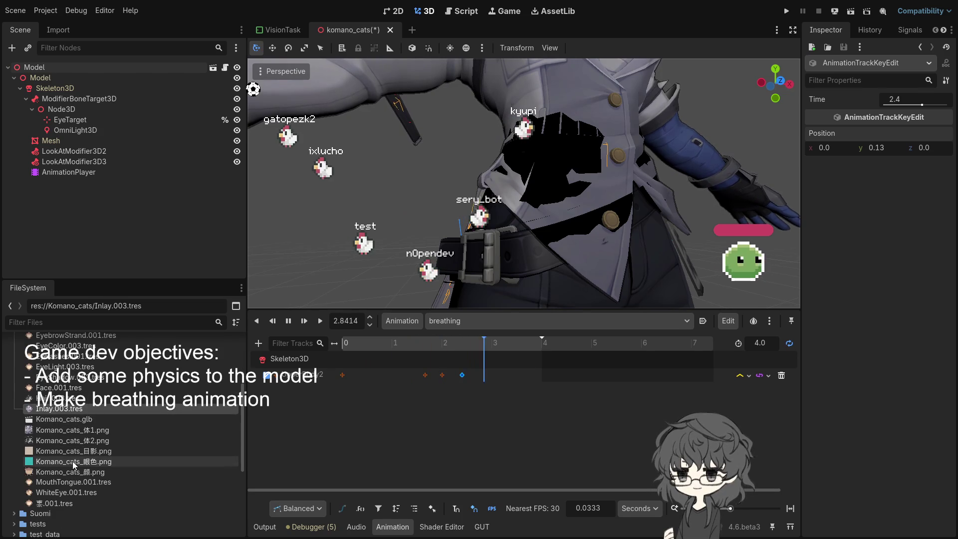
pyautogui.scroll(2, 81, 376)
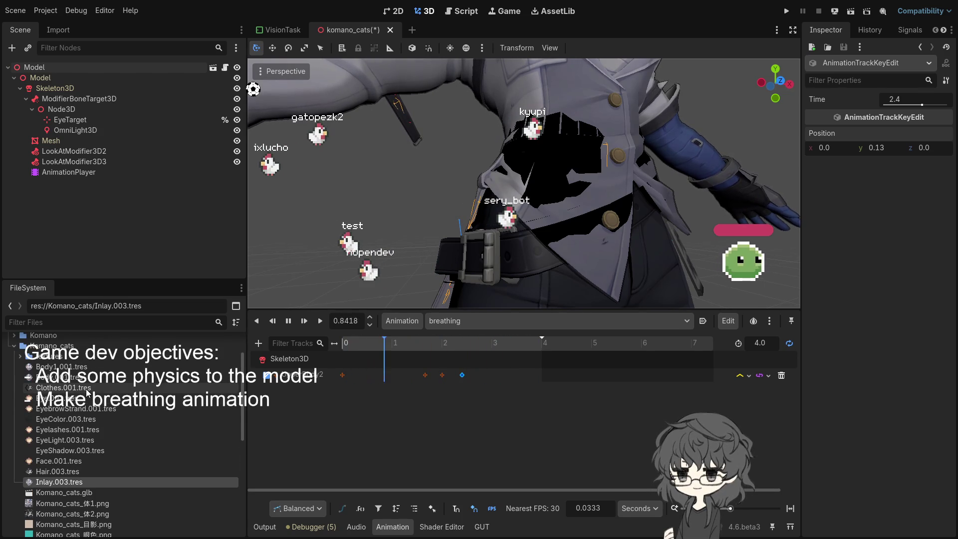
# Step: Select Clothes.001.tres and drag its Stencil Outline Thickness down in the Inspector
pyautogui.click(64, 387)
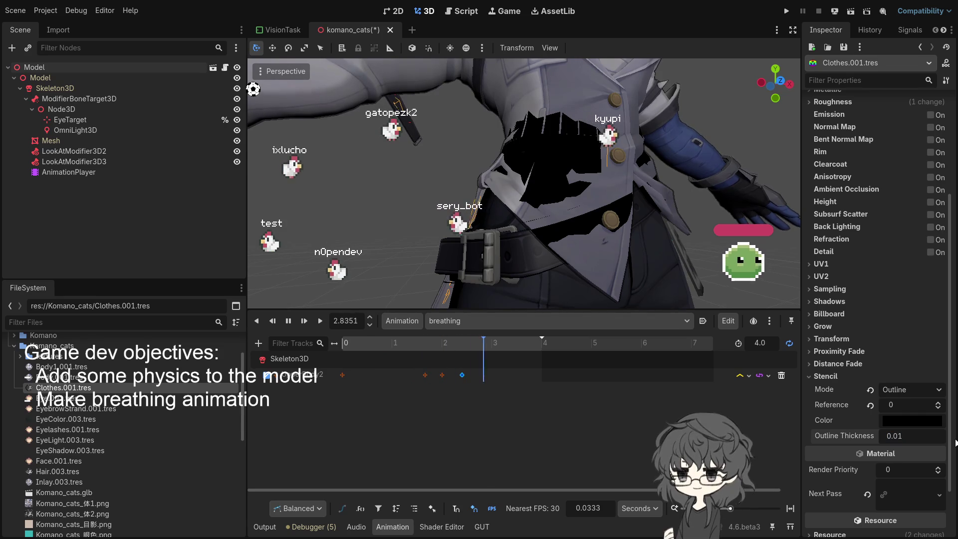
pyautogui.moveTo(886, 439); pyautogui.dragTo(868, 439)
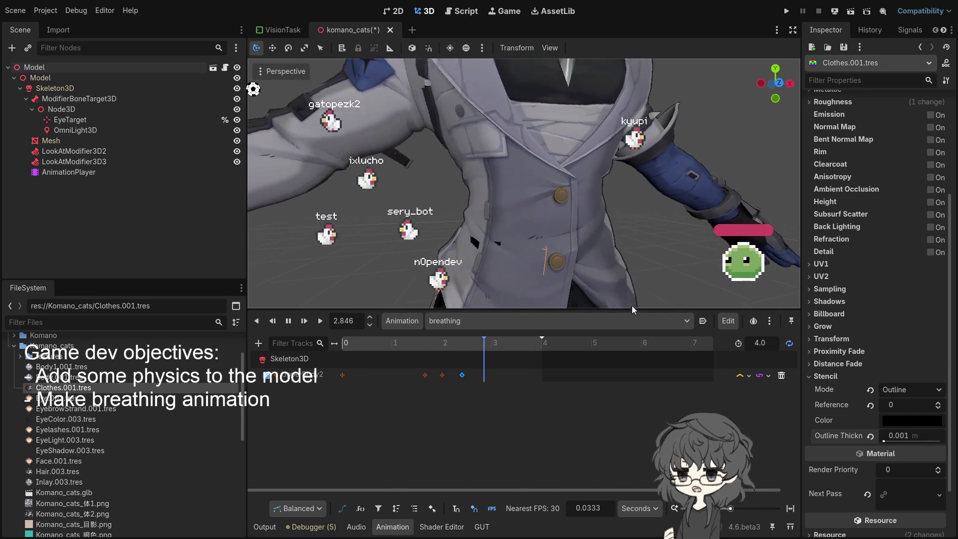
pyautogui.scroll(-5, 640, 266)
pyautogui.scroll(5, 510, 259)
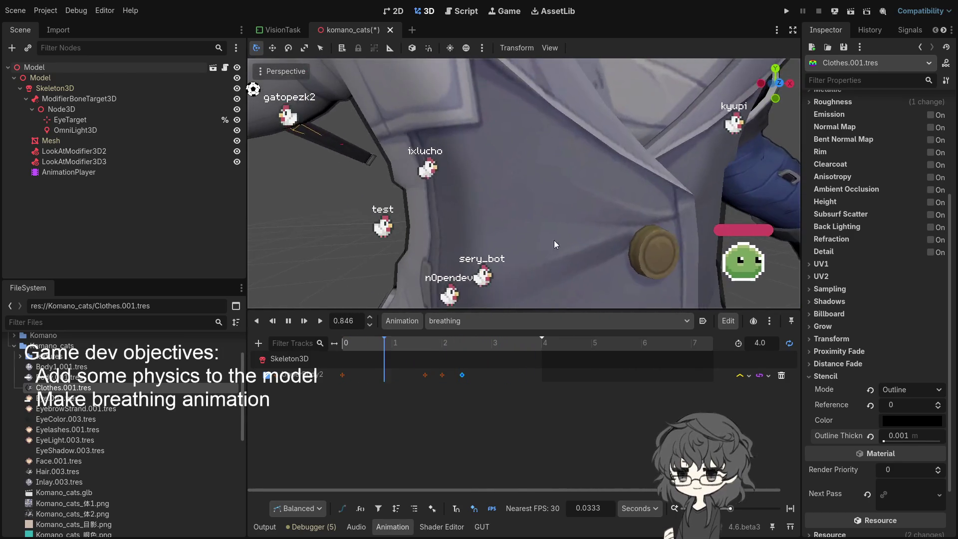
pyautogui.scroll(-3, 549, 242)
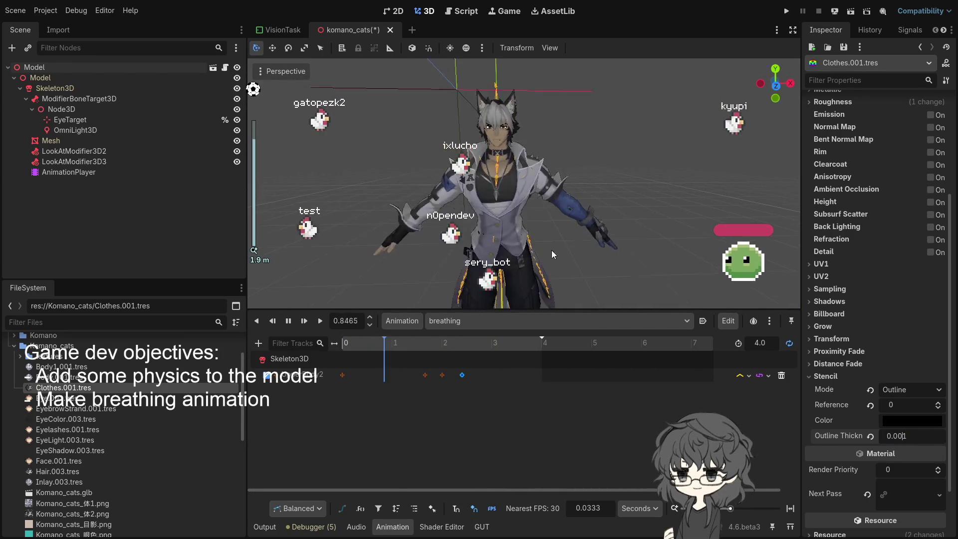
pyautogui.scroll(2, 513, 248)
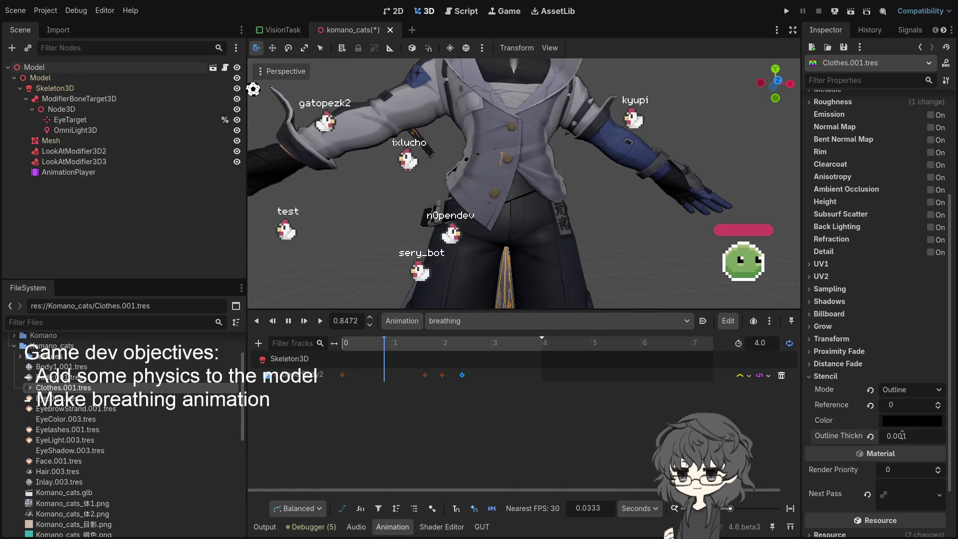
# Step: Edit the outline thickness digits so the value settles at 0.001
pyautogui.write('0')
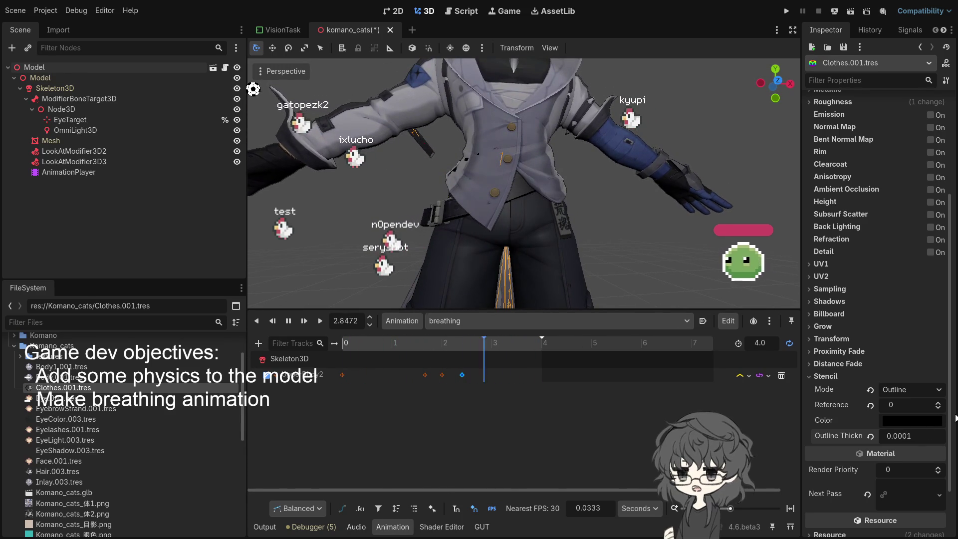
pyautogui.press('BackSpace')
pyautogui.write('5')
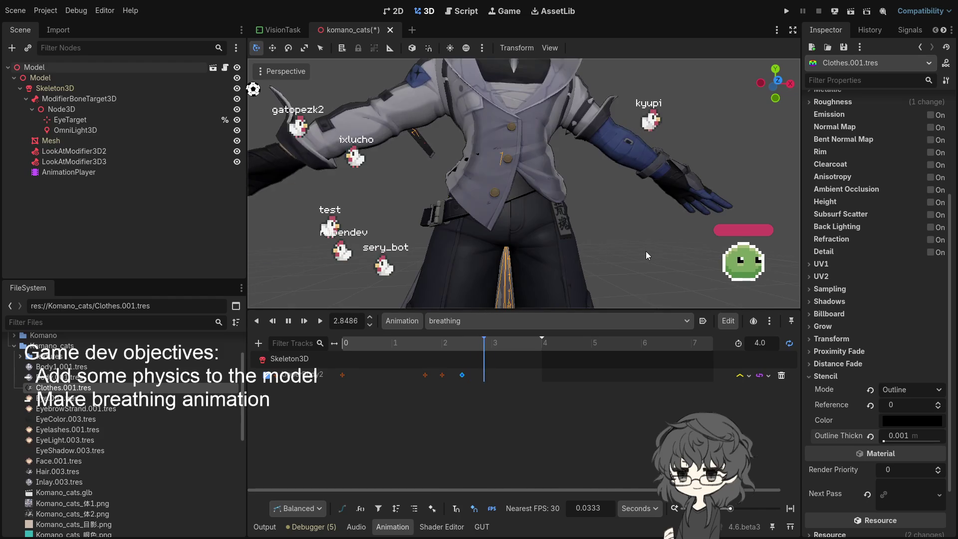
pyautogui.scroll(-5, 646, 251)
pyautogui.scroll(4, 571, 268)
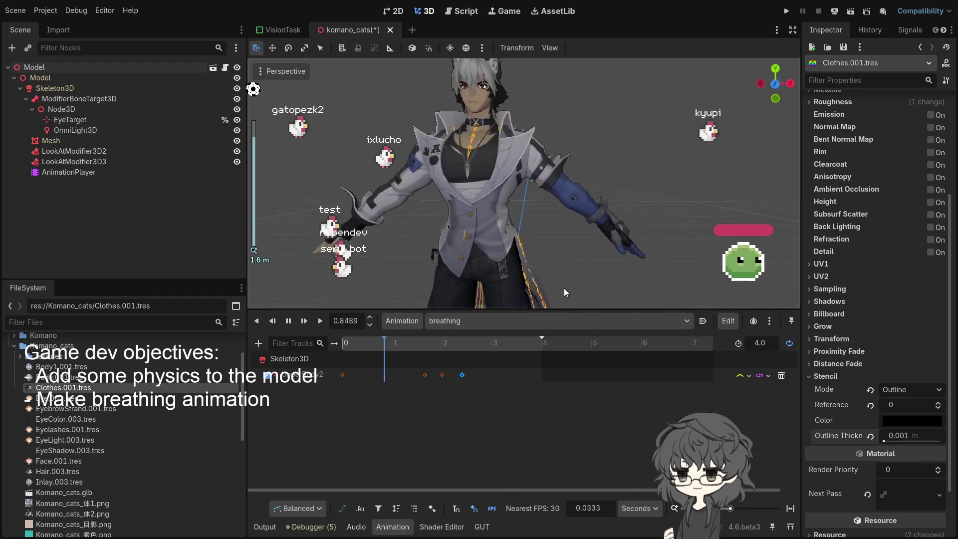
pyautogui.scroll(-2, 570, 271)
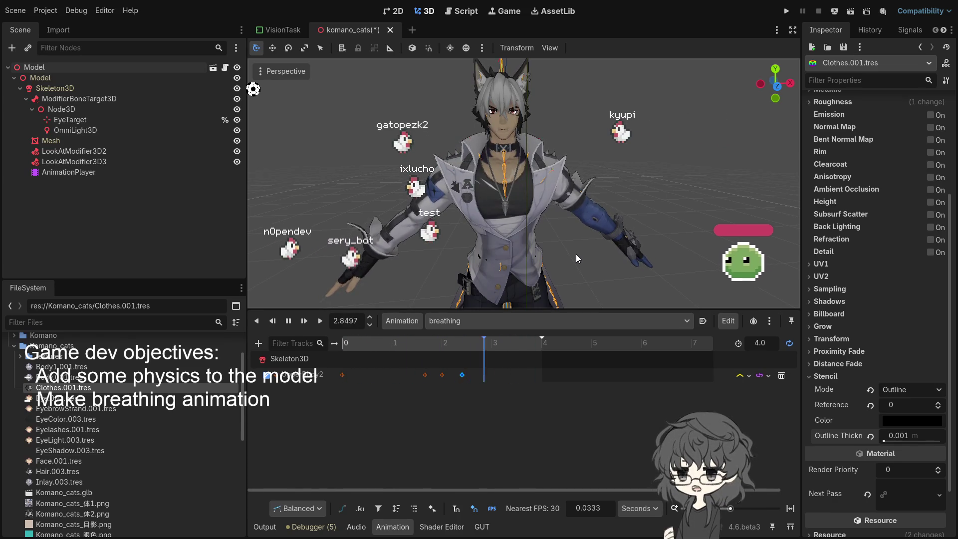
# Step: Orbit around the model to check it from several angles, then run the project
pyautogui.moveTo(547, 237); pyautogui.dragTo(595, 241)
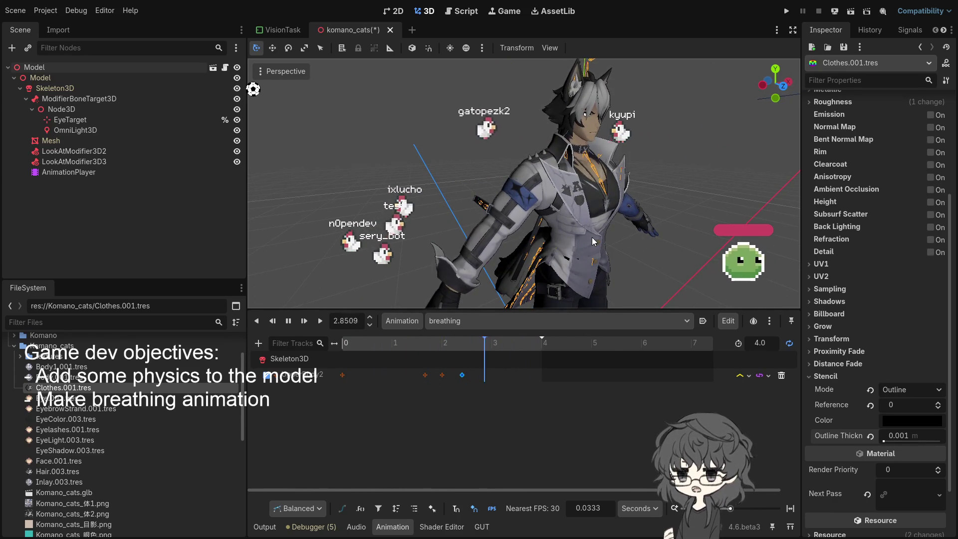
pyautogui.moveTo(593, 241); pyautogui.dragTo(570, 214)
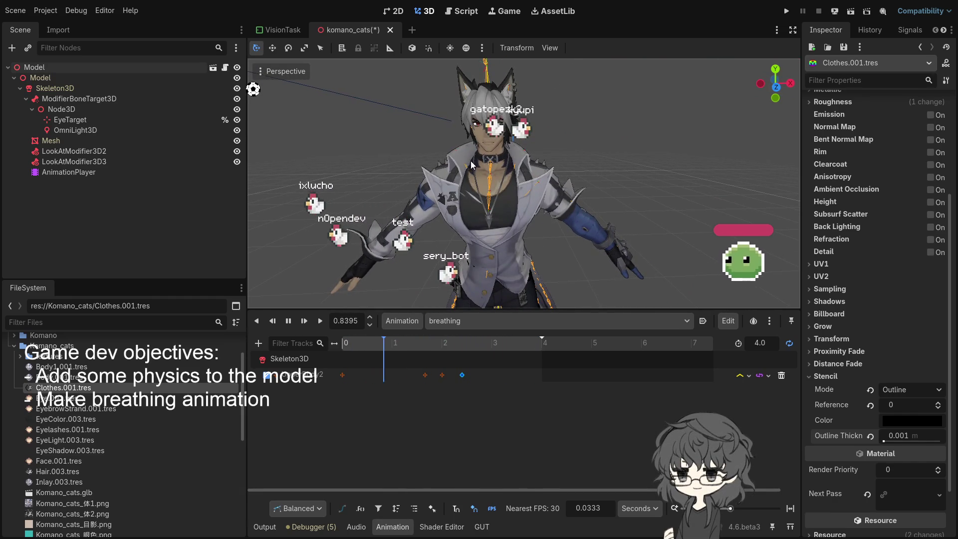
pyautogui.moveTo(468, 163); pyautogui.dragTo(555, 161)
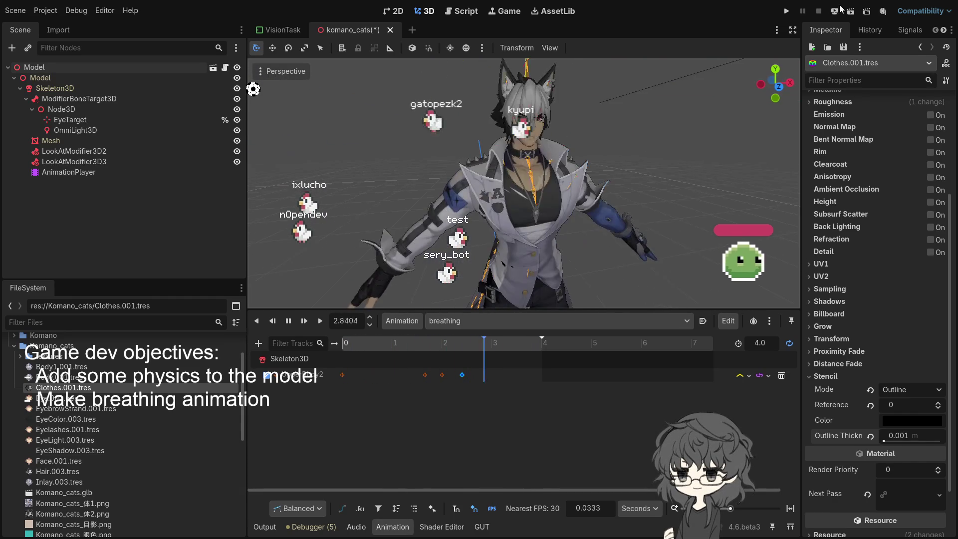
pyautogui.click(788, 12)
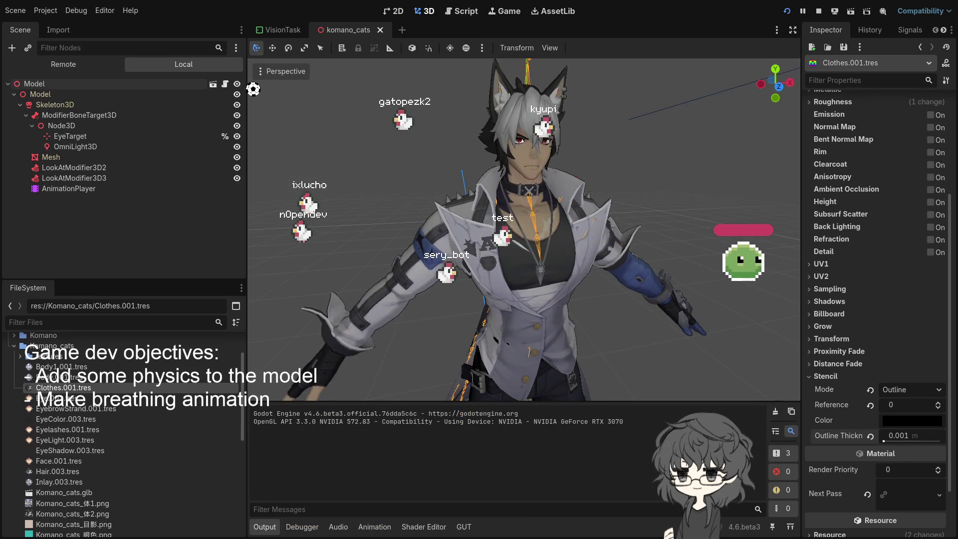